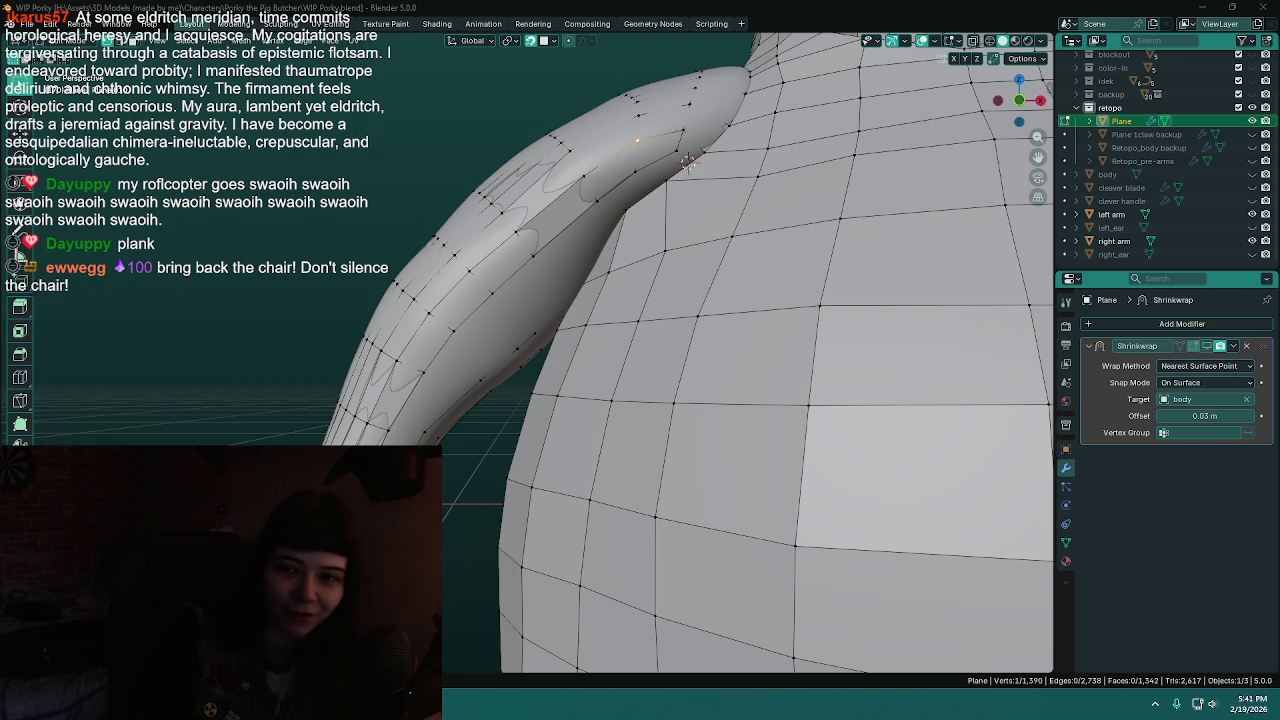
- Switch to File Explorer showing The chair folder with its three chair PNG images
{"action": "key", "text": "alt+Tab"}
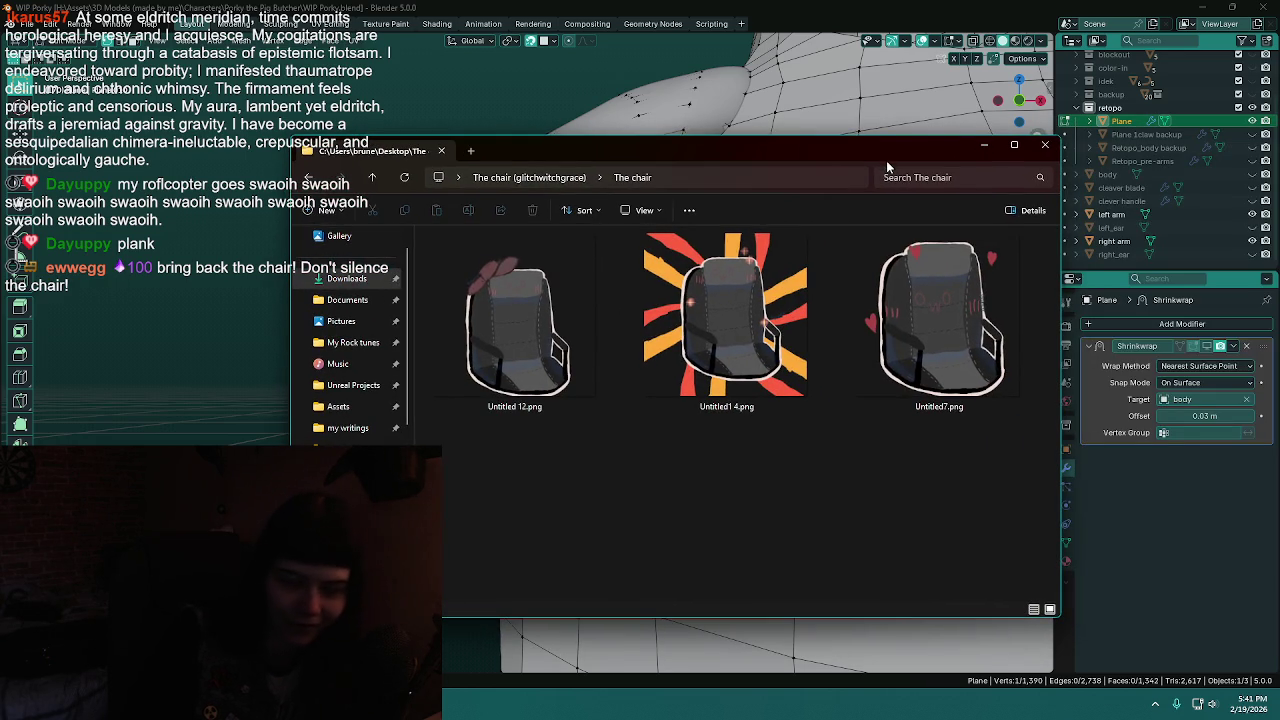
- Close the chair folder window and dismiss the webcam Camera Control settings with OK
{"action": "key", "text": "alt+Tab"}
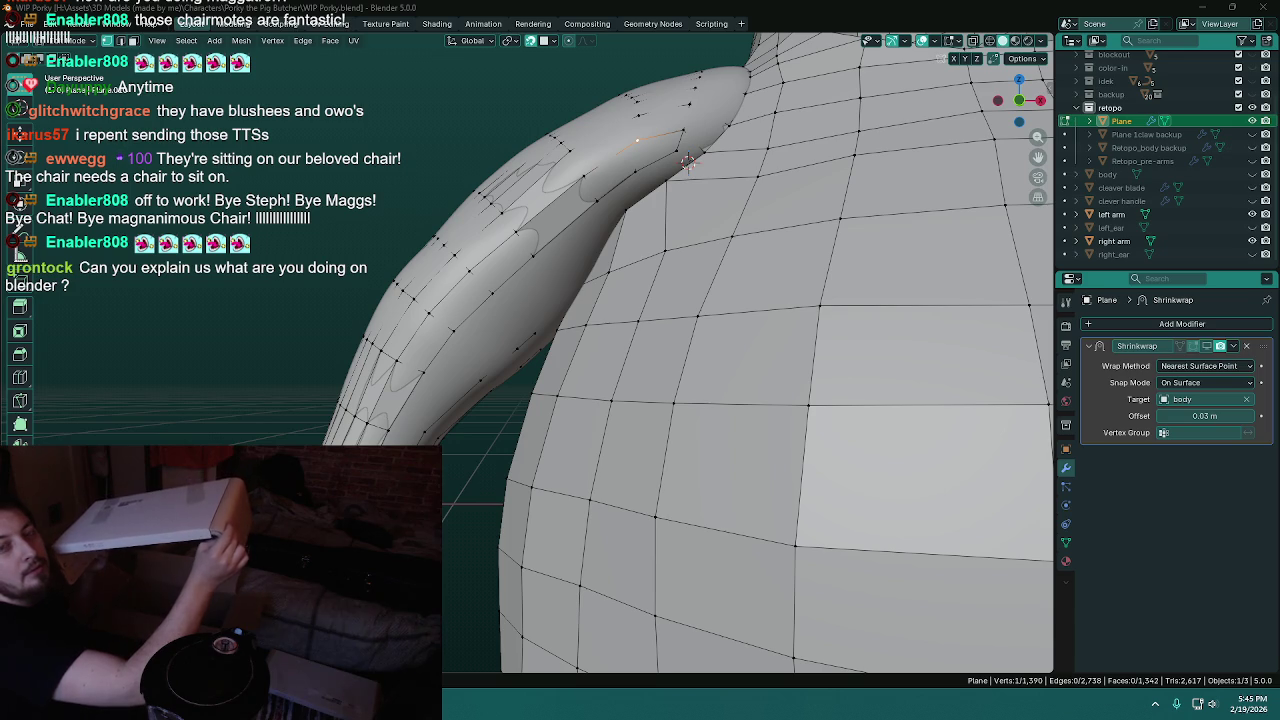
{"action": "left_click", "coordinate": [1094, 90]}
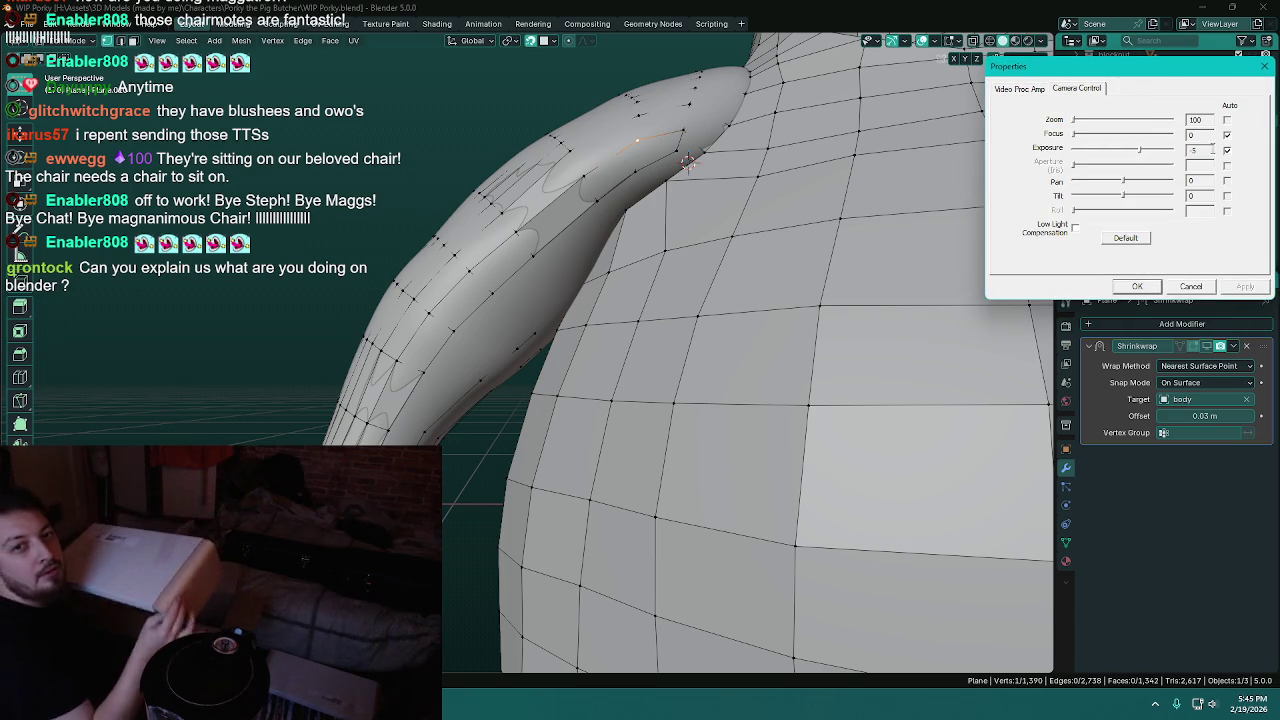
{"action": "left_click", "coordinate": [1140, 287]}
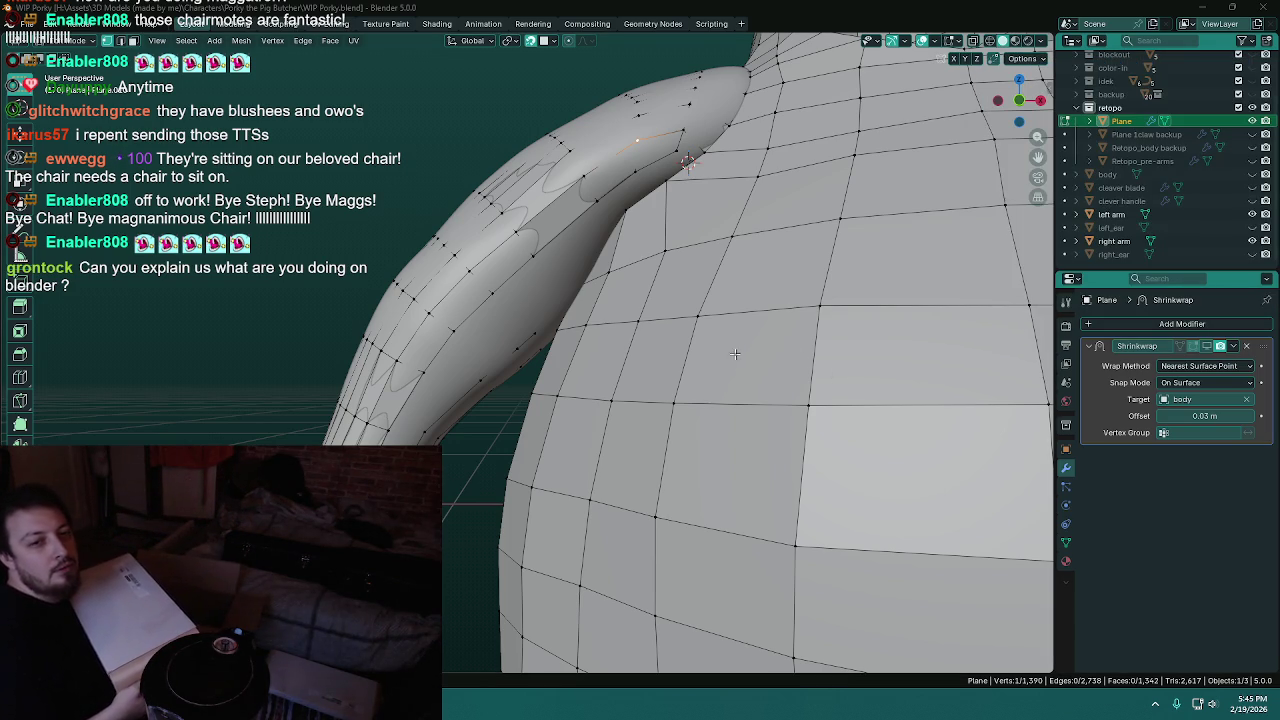
{"action": "middle_click_drag", "start_coordinate": [513, 289], "coordinate": [533, 299]}
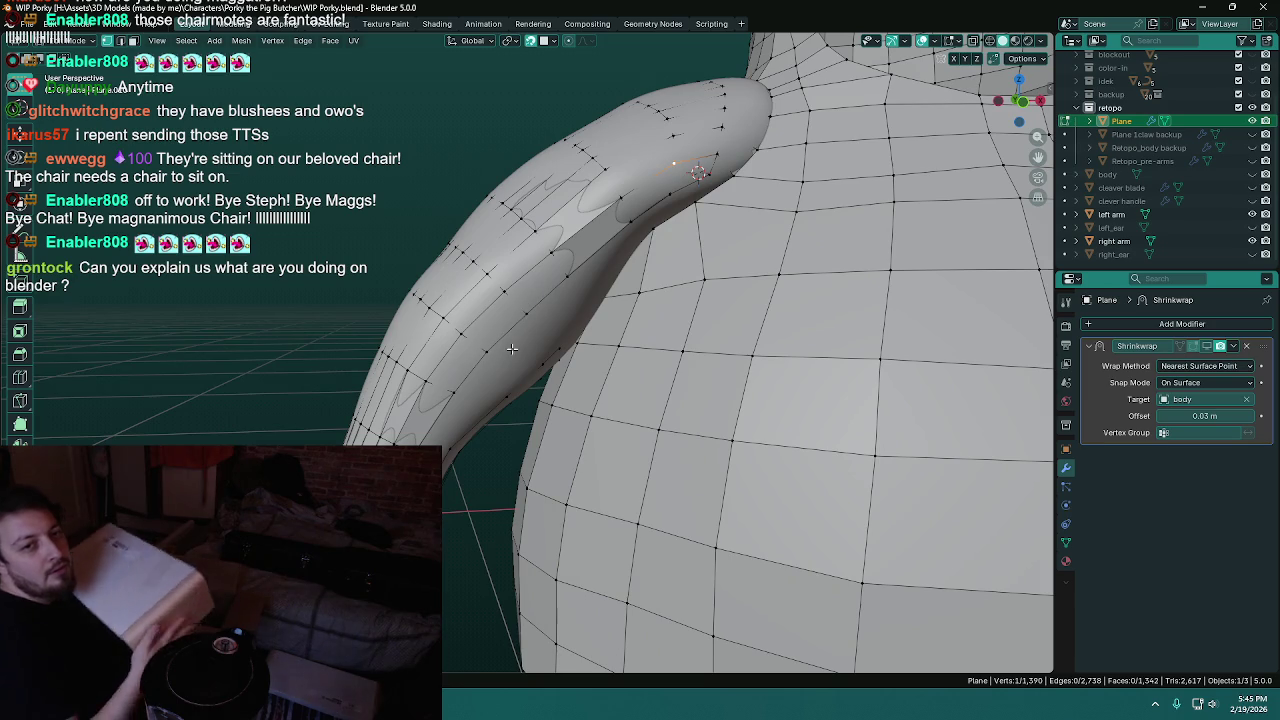
- Inspect the armpit area of the shrinkwrapped retopology and save WIP Porky.blend
{"action": "middle_click_drag", "start_coordinate": [527, 401], "coordinate": [539, 349]}
{"action": "key", "text": "ctrl+s"}
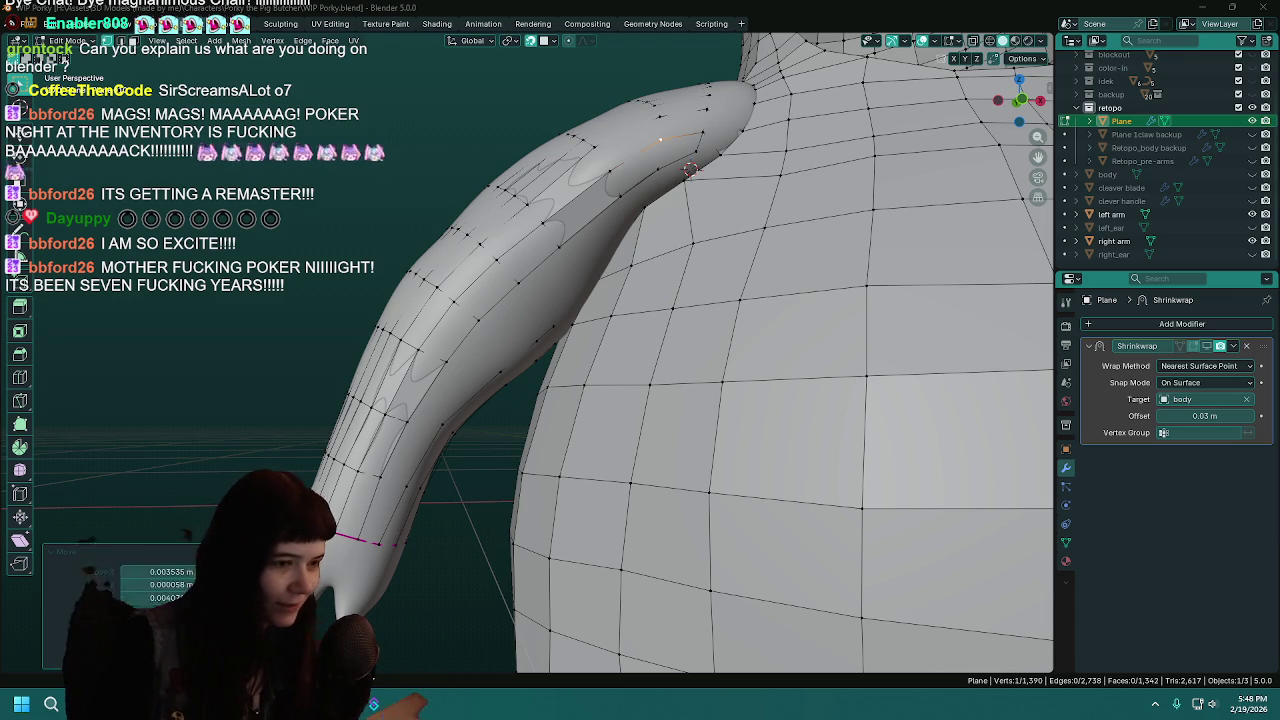
- Save the file, then nudge the vertex where the arm meets the body
{"action": "mouse_move", "coordinate": [545, 300]}
{"action": "middle_mouse_down"}
{"action": "mouse_move", "coordinate": [659, 320]}
{"action": "mouse_move", "coordinate": [513, 396]}
{"action": "middle_mouse_up"}
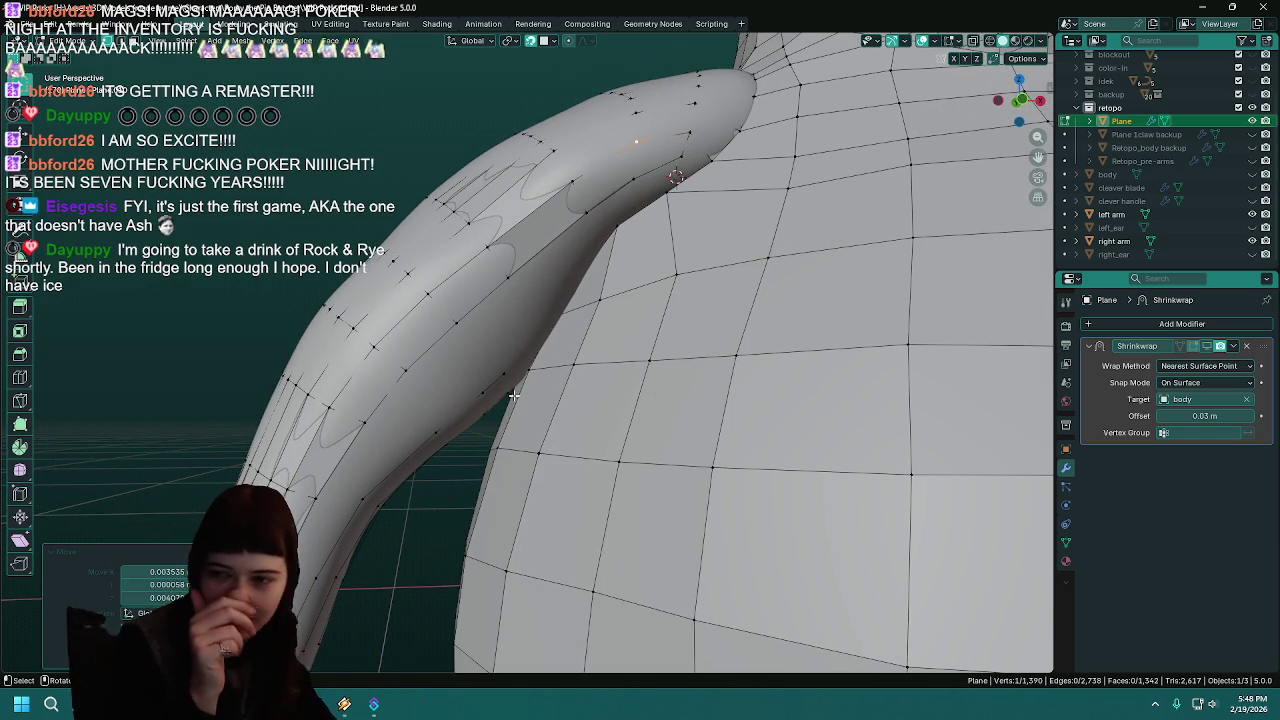
{"action": "mouse_move", "coordinate": [513, 396]}
{"action": "middle_mouse_down"}
{"action": "mouse_move", "coordinate": [570, 277]}
{"action": "mouse_move", "coordinate": [561, 328]}
{"action": "middle_mouse_up"}
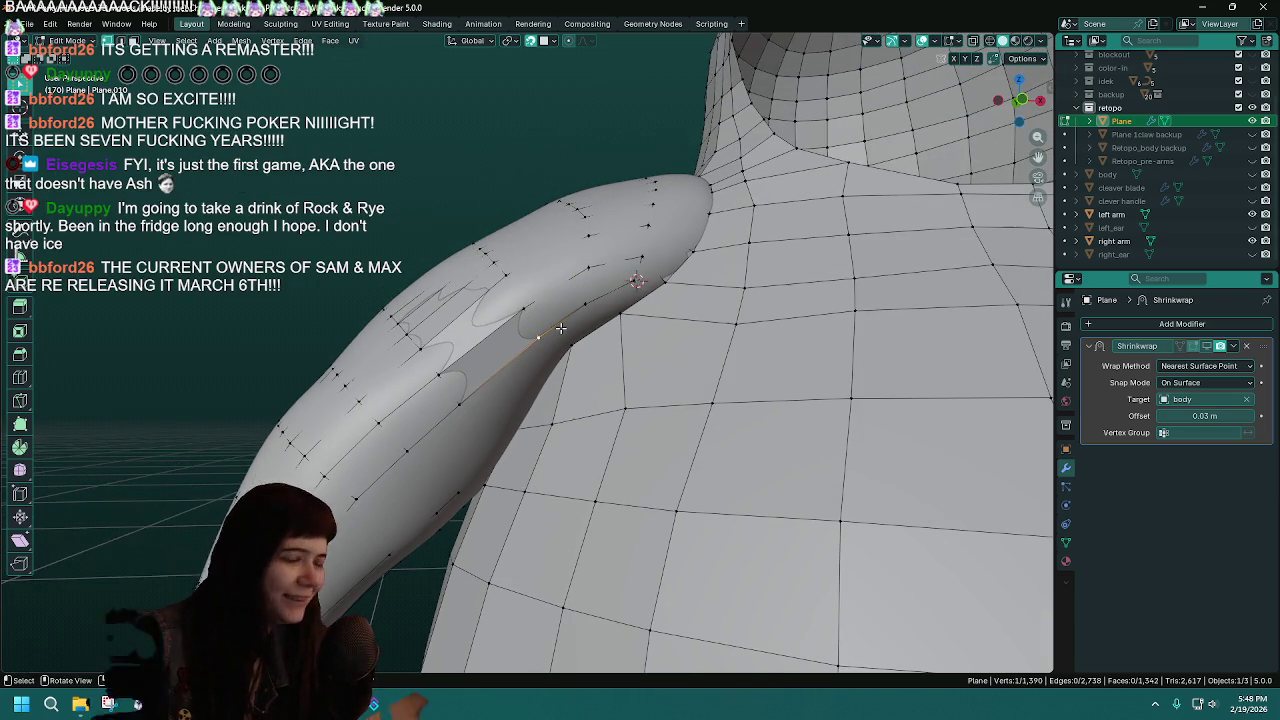
{"action": "key", "text": "ctrl+s"}
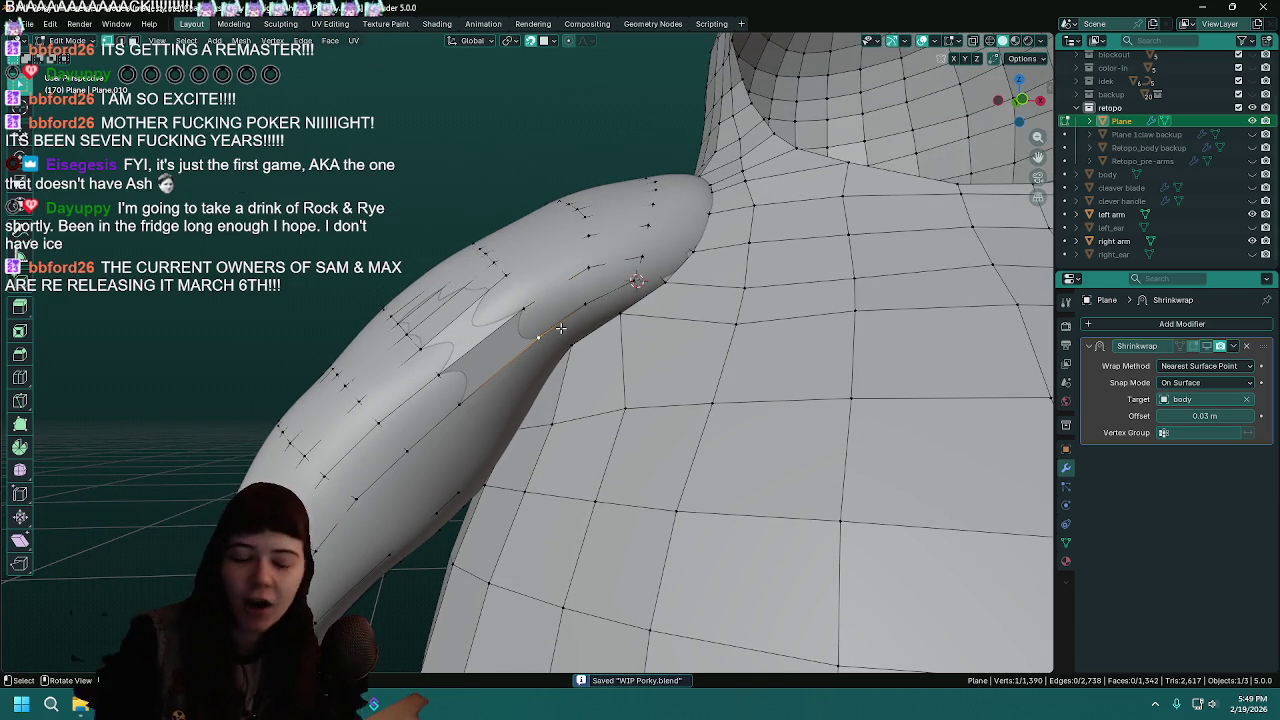
{"action": "middle_click_drag", "start_coordinate": [522, 314], "coordinate": [507, 326]}
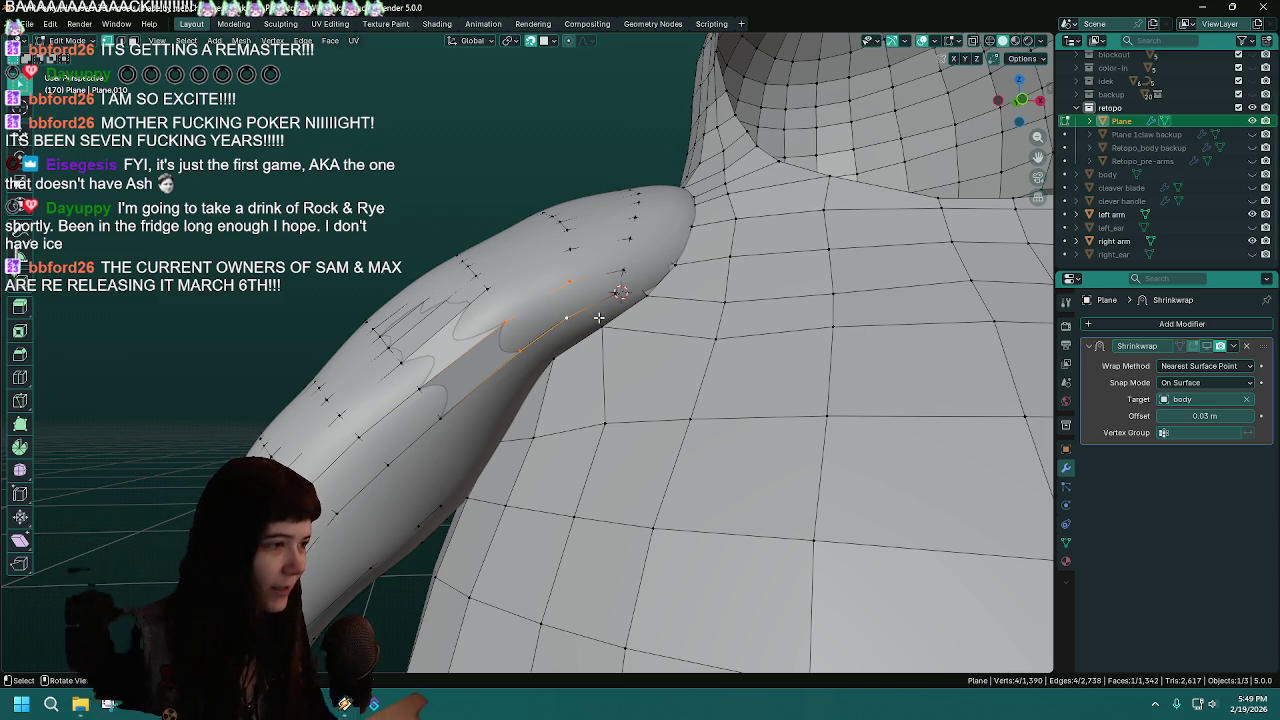
{"action": "left_click", "coordinate": [562, 316]}
{"action": "mouse_move", "coordinate": [562, 316]}
{"action": "middle_mouse_down"}
{"action": "mouse_move", "coordinate": [615, 310]}
{"action": "mouse_move", "coordinate": [585, 306]}
{"action": "middle_mouse_up"}
{"action": "key", "text": "g"}
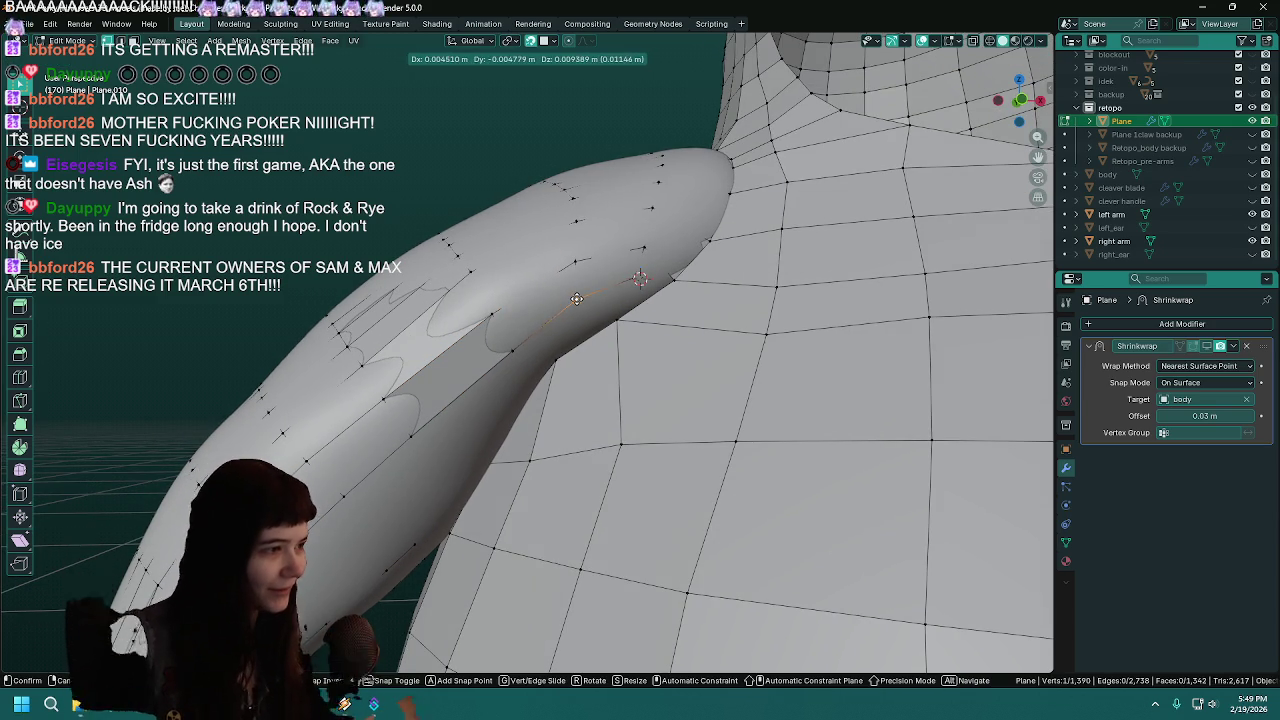
{"action": "left_click", "coordinate": [574, 301]}
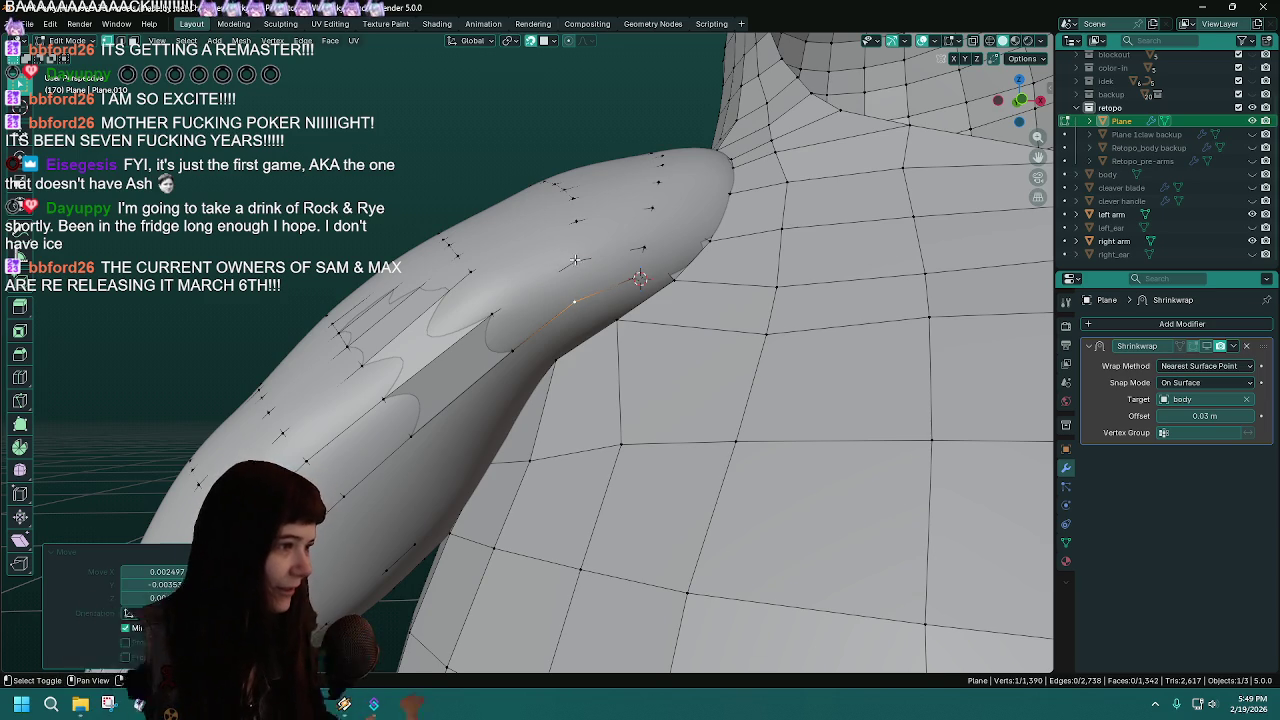
- Add a second armpit vertex to the selection and hide the smooth right arm
{"action": "left_click", "coordinate": [575, 261], "text": "shift"}
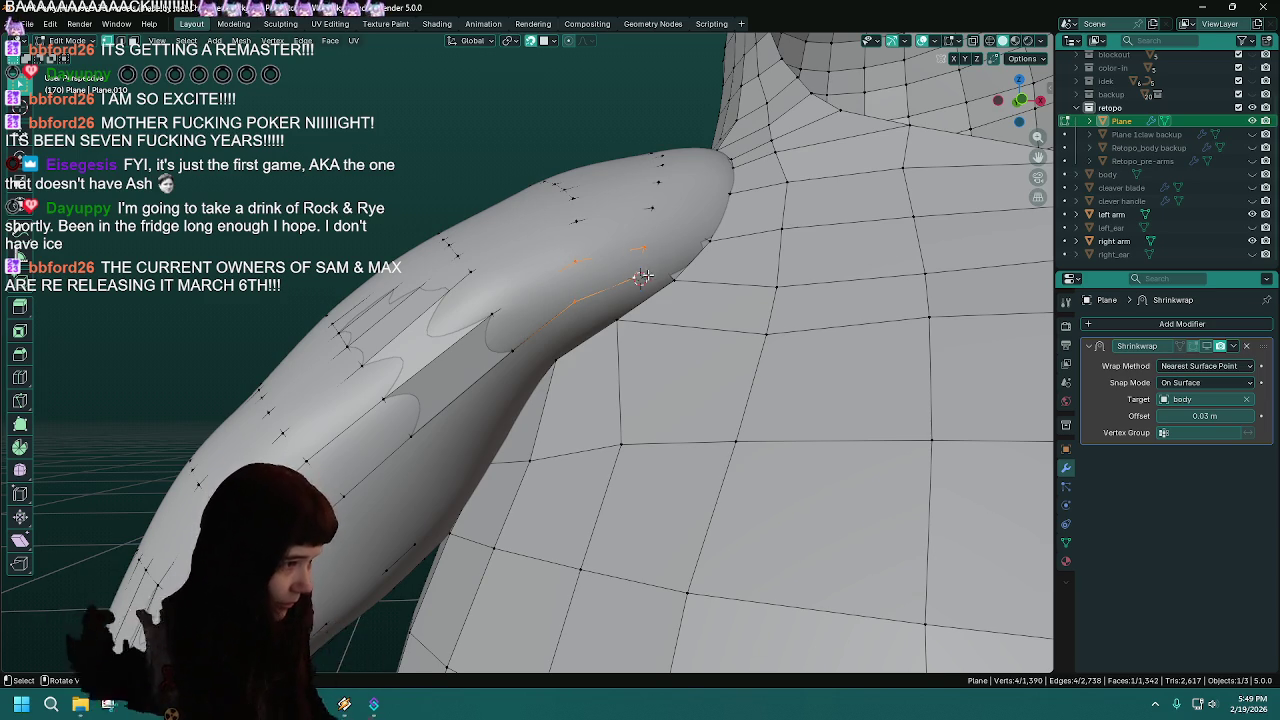
{"action": "middle_click_drag", "start_coordinate": [673, 280], "coordinate": [698, 299]}
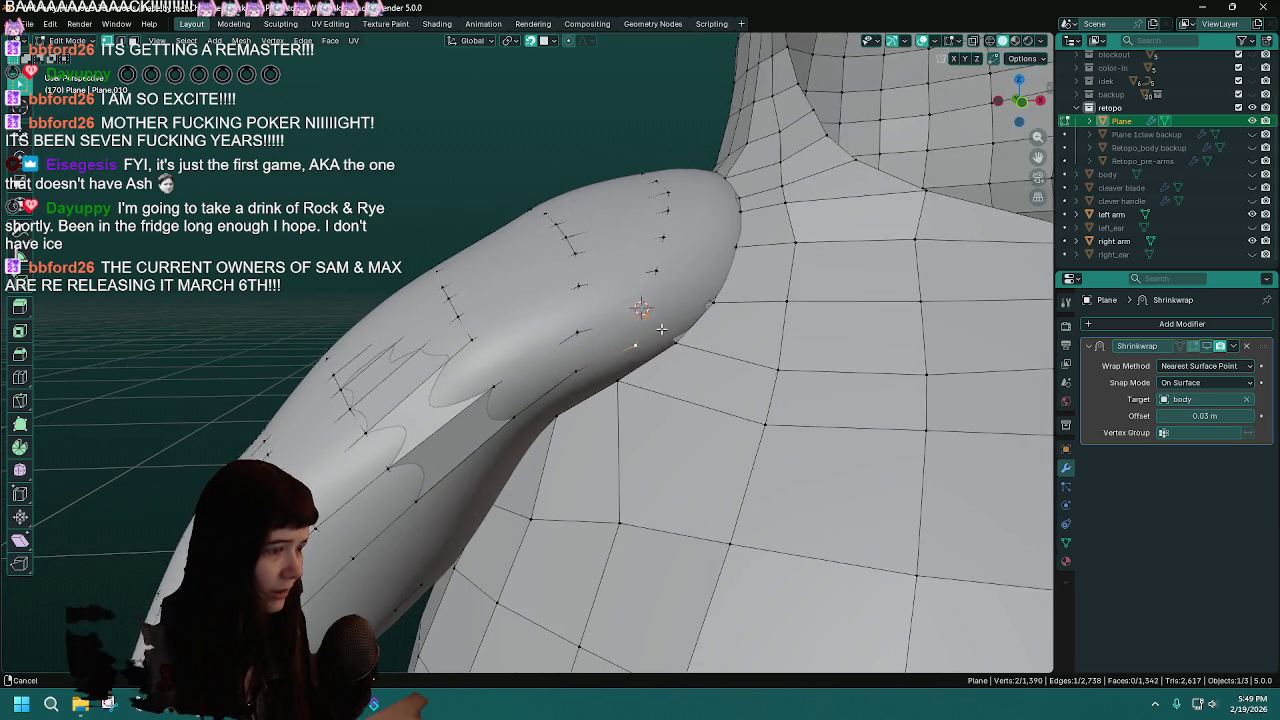
{"action": "middle_click_drag", "start_coordinate": [698, 299], "coordinate": [715, 300]}
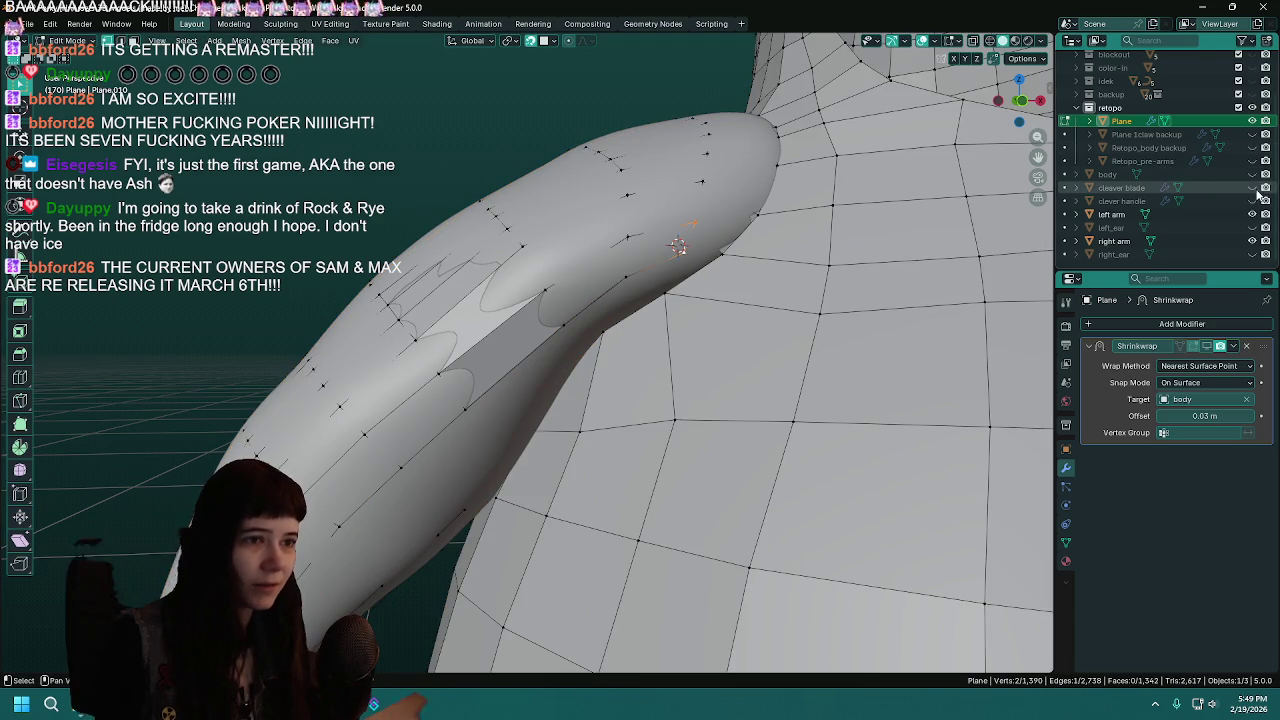
{"action": "left_click", "coordinate": [1252, 241]}
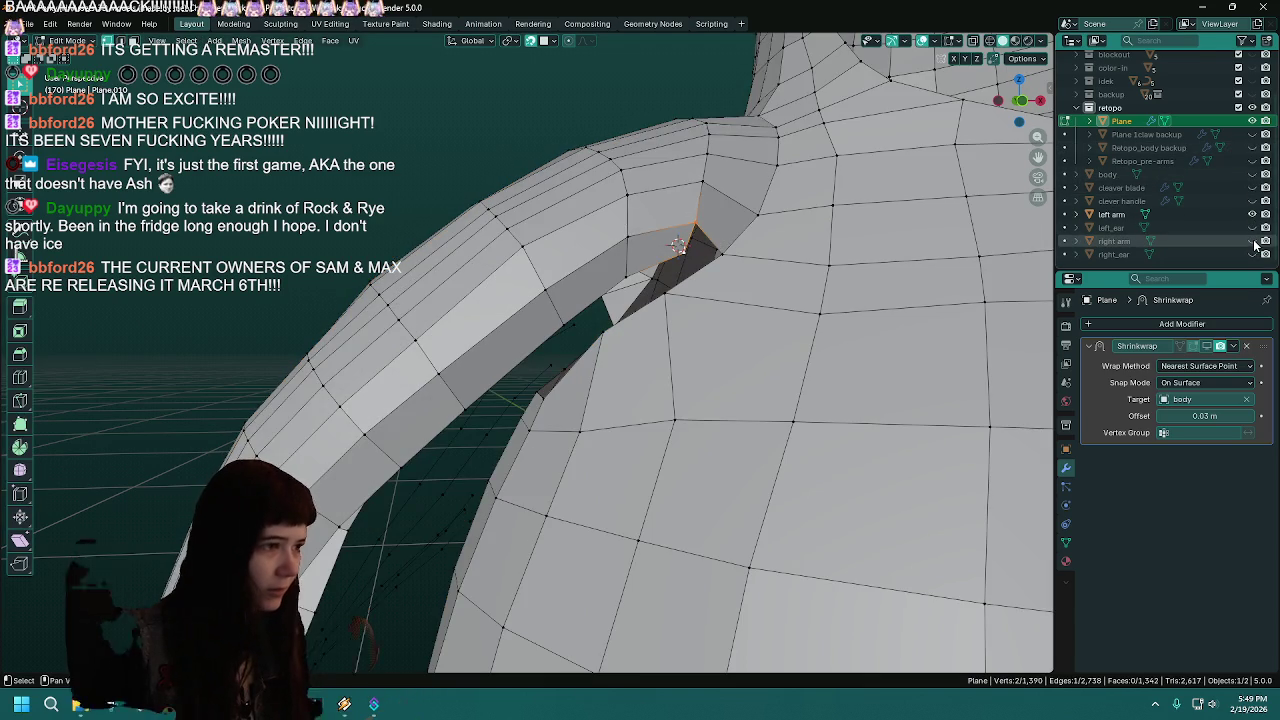
- Fill two faces in the hole under the right arm and save WIP Porky.blend
{"action": "mouse_move", "coordinate": [620, 290]}
{"action": "middle_mouse_down"}
{"action": "mouse_move", "coordinate": [631, 277]}
{"action": "mouse_move", "coordinate": [621, 380]}
{"action": "mouse_move", "coordinate": [561, 403]}
{"action": "middle_mouse_up"}
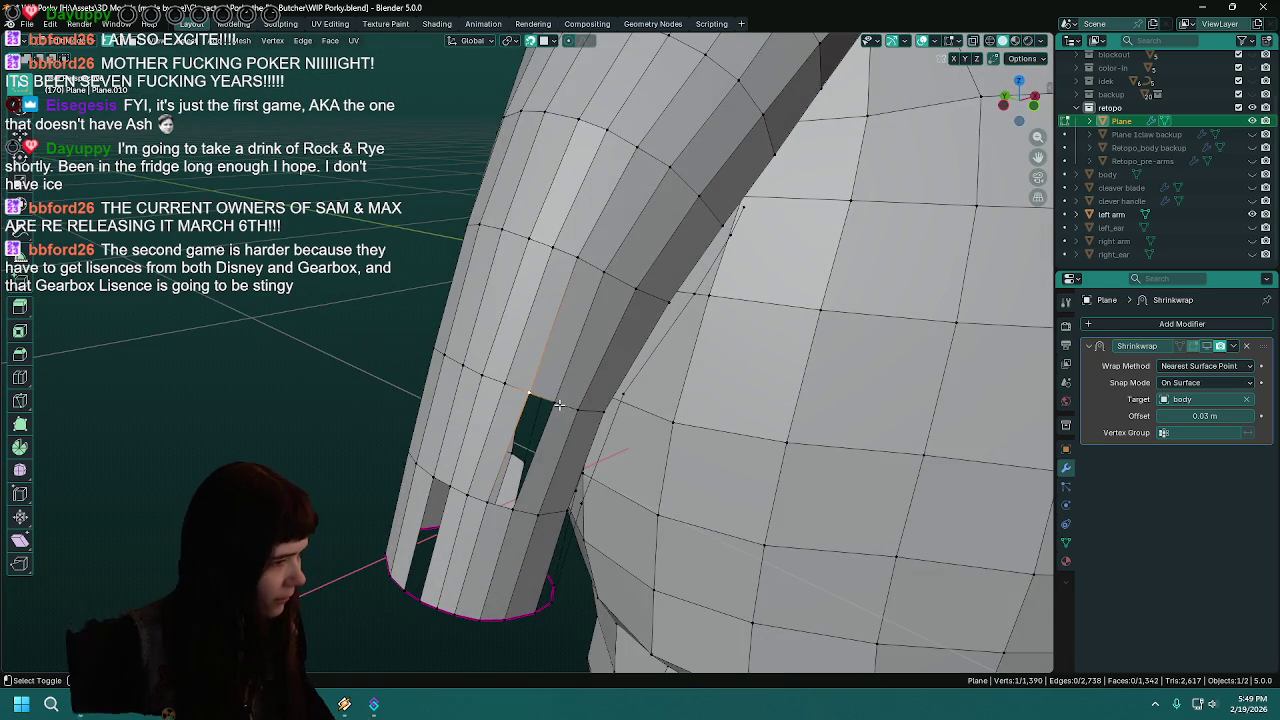
{"action": "key", "text": "f"}
{"action": "middle_click_drag", "start_coordinate": [486, 507], "coordinate": [674, 452]}
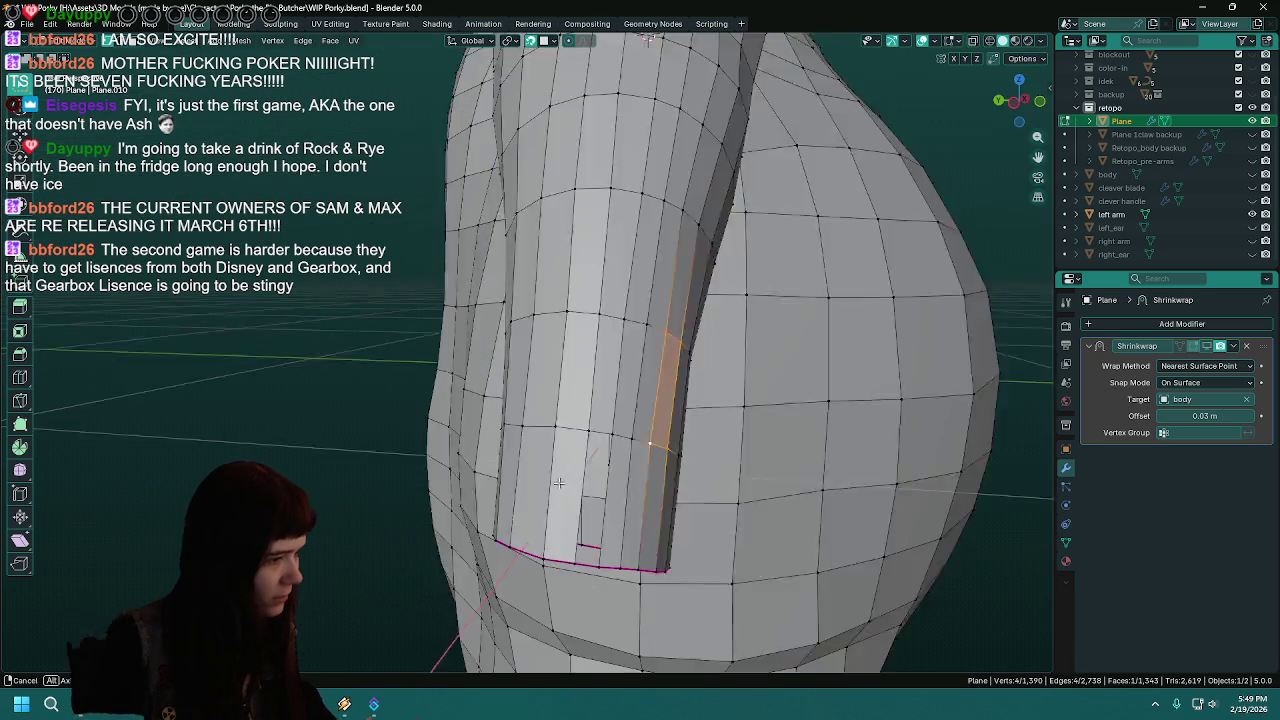
{"action": "left_click", "coordinate": [656, 411]}
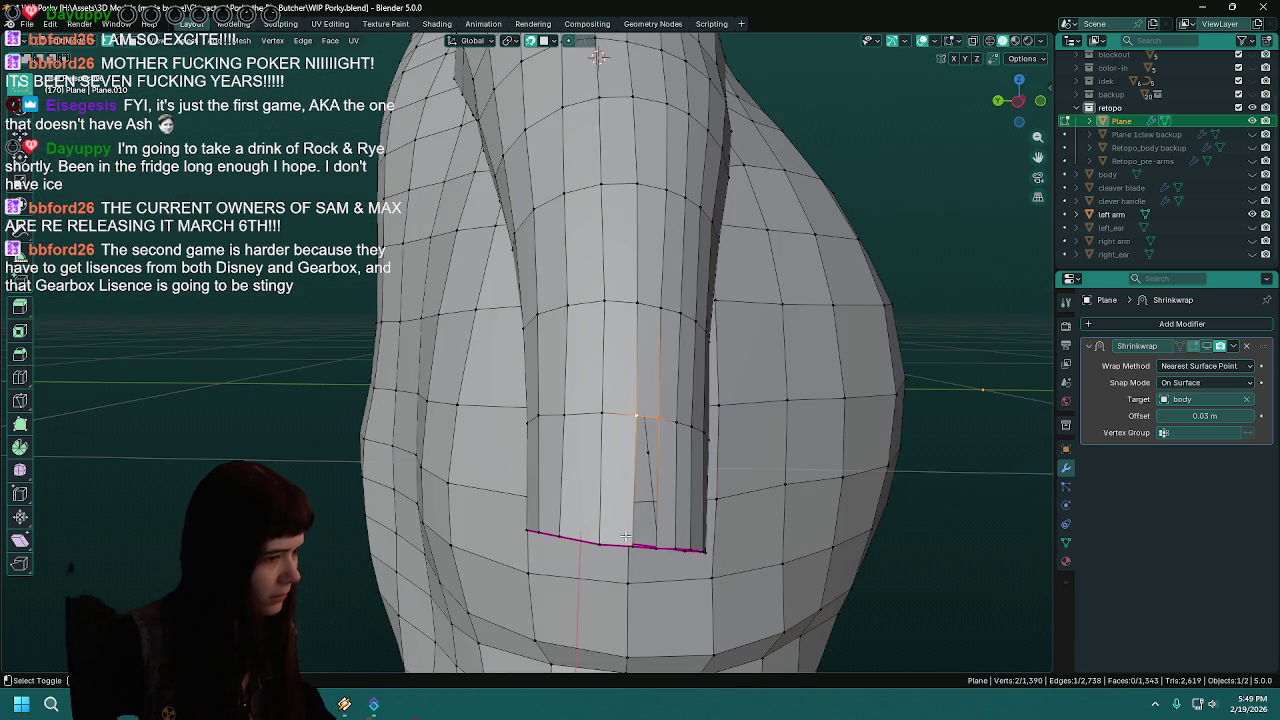
{"action": "key", "text": "f"}
{"action": "middle_click_drag", "start_coordinate": [708, 525], "coordinate": [264, 321]}
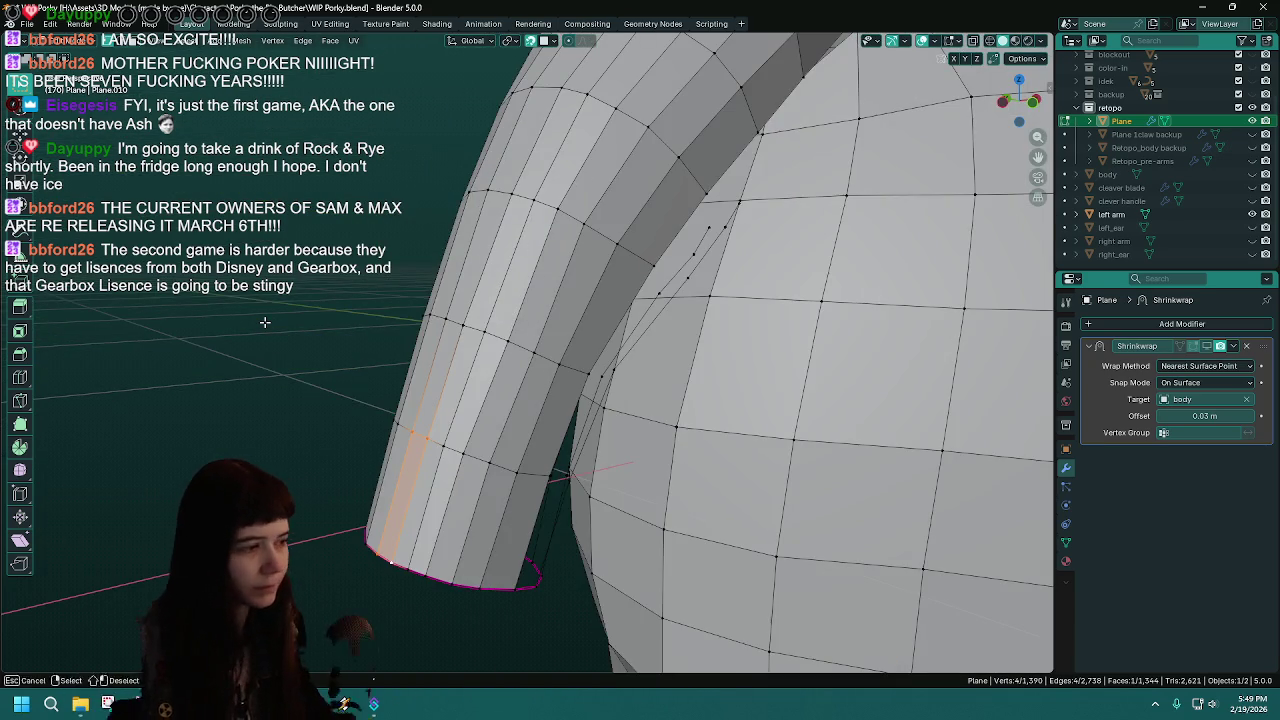
{"action": "key", "text": "ctrl+s"}
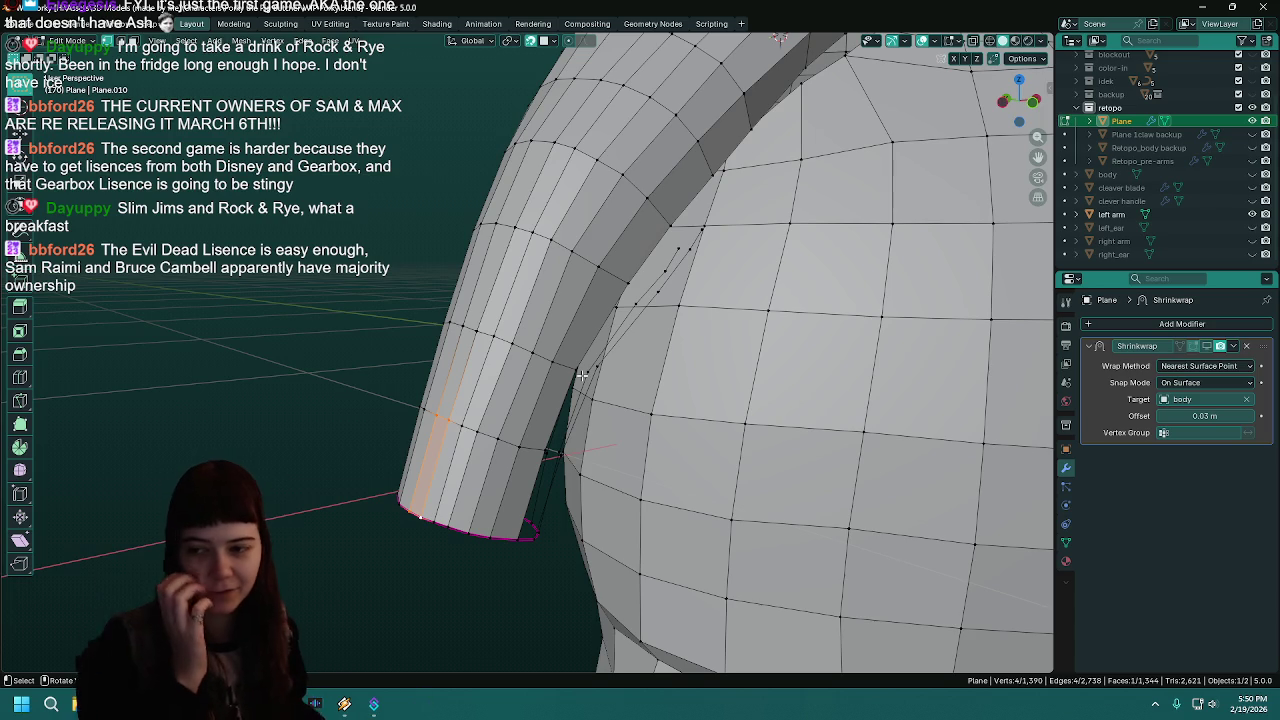
{"action": "middle_click_drag", "start_coordinate": [573, 357], "coordinate": [544, 438]}
- Save, then shift the selected edges along the arm gap into position
{"action": "key", "text": "ctrl+s"}
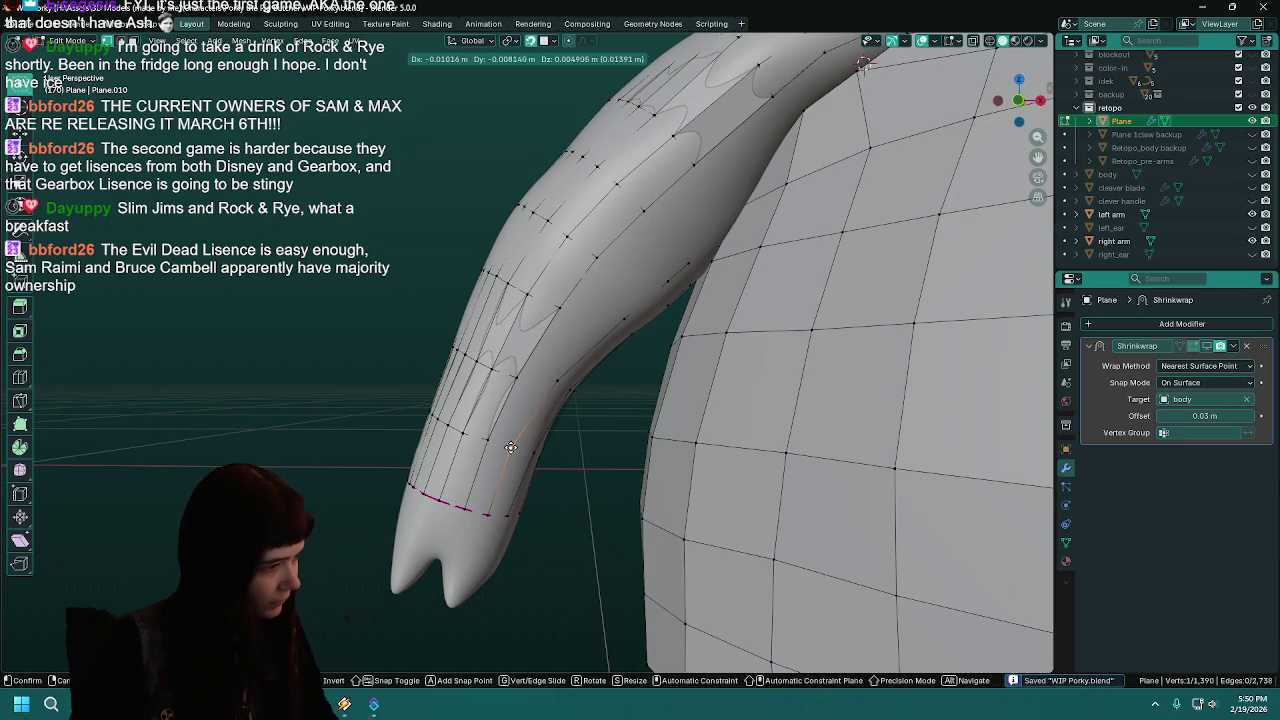
{"action": "key", "text": "g"}
{"action": "left_click", "coordinate": [514, 442]}
{"action": "key", "text": "g"}
{"action": "left_click", "coordinate": [538, 385]}
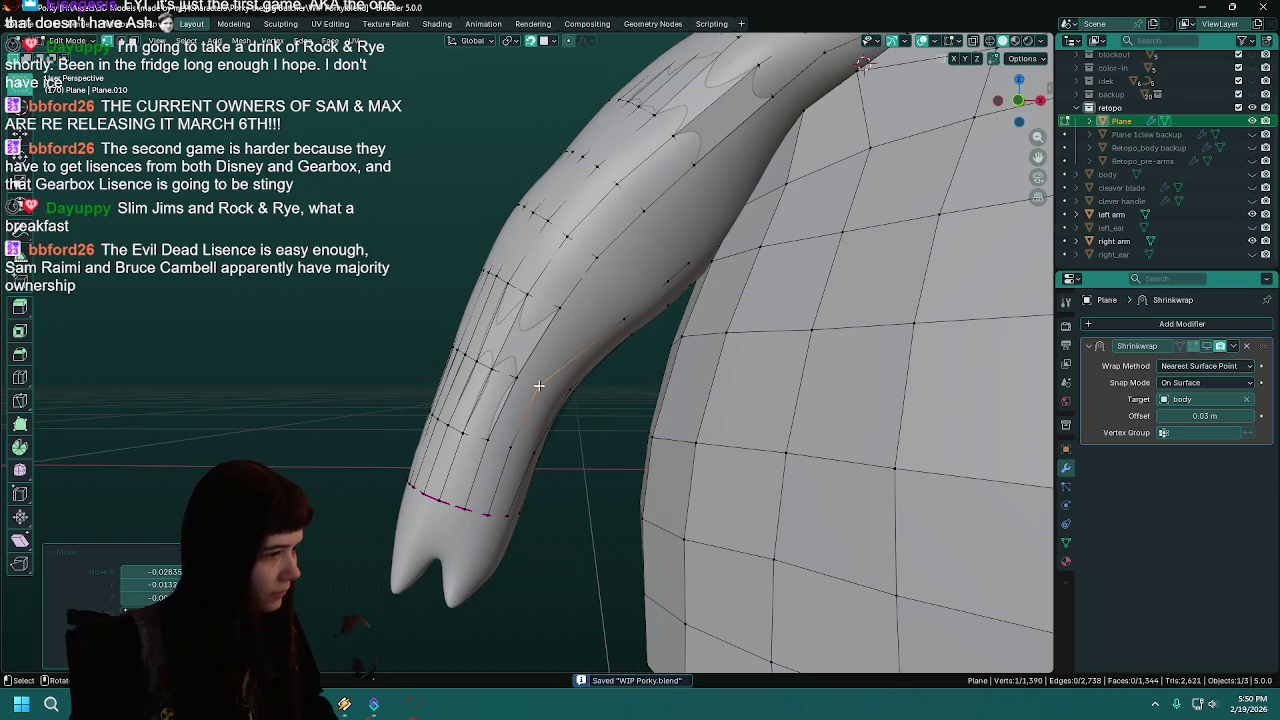
{"action": "middle_click_drag", "start_coordinate": [618, 321], "coordinate": [579, 316]}
{"action": "key", "text": "g"}
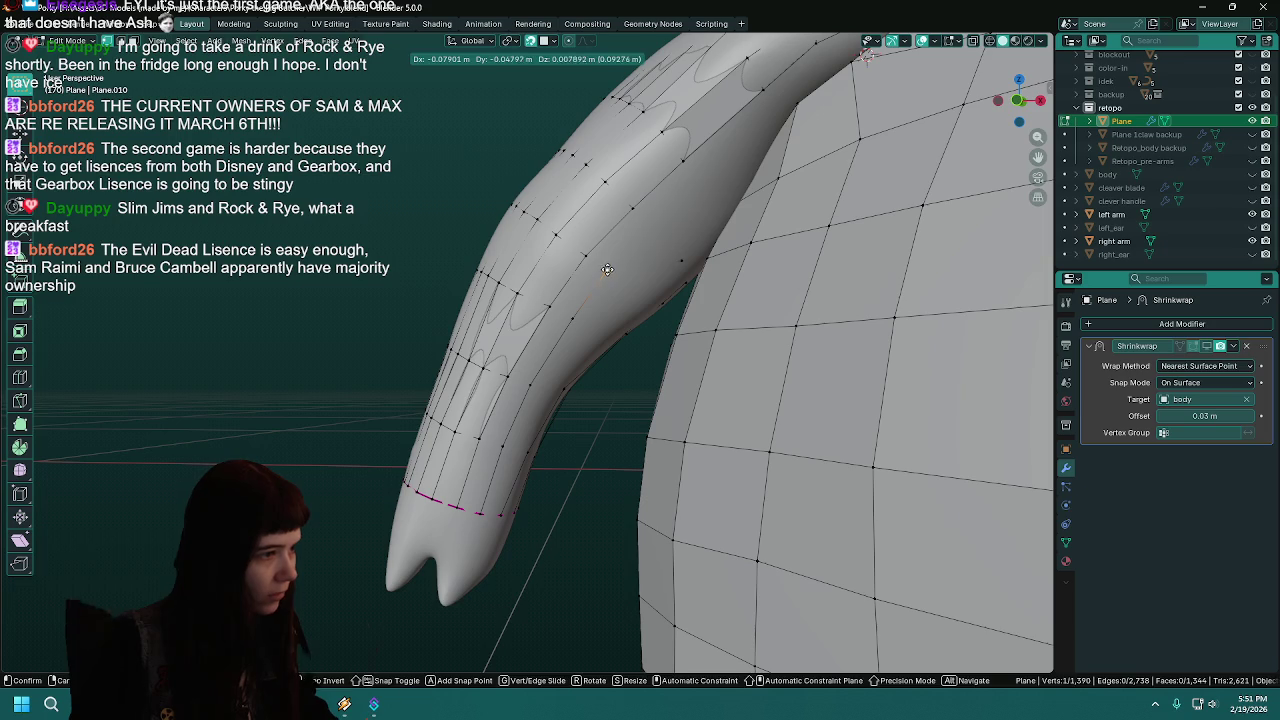
{"action": "middle_click_drag", "start_coordinate": [649, 230], "coordinate": [587, 290], "text": "alt"}
{"action": "left_click", "coordinate": [603, 276]}
- Extrude a new vertex and fill a face between it and a neighbouring vertex
{"action": "key", "text": "e"}
{"action": "left_click", "coordinate": [662, 218]}
{"action": "key", "text": "ctrl+s"}
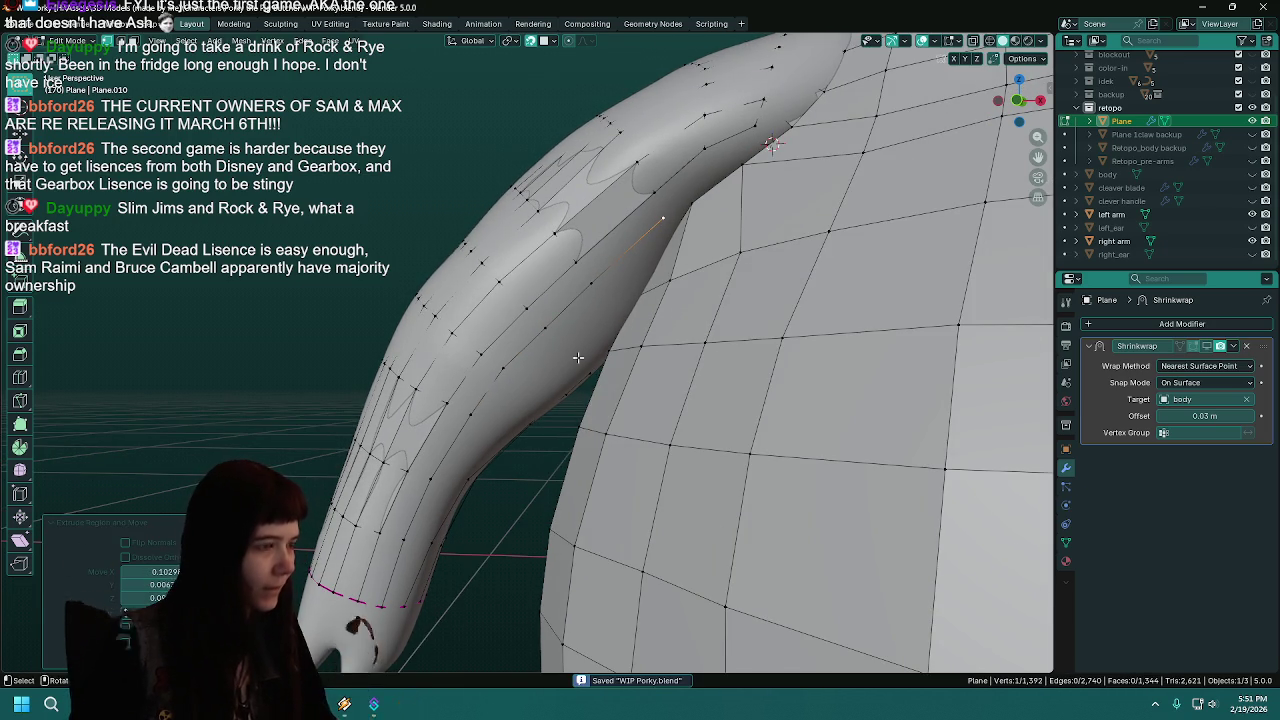
{"action": "middle_click_drag", "start_coordinate": [662, 218], "coordinate": [451, 453]}
{"action": "left_click", "coordinate": [484, 439], "text": "shift"}
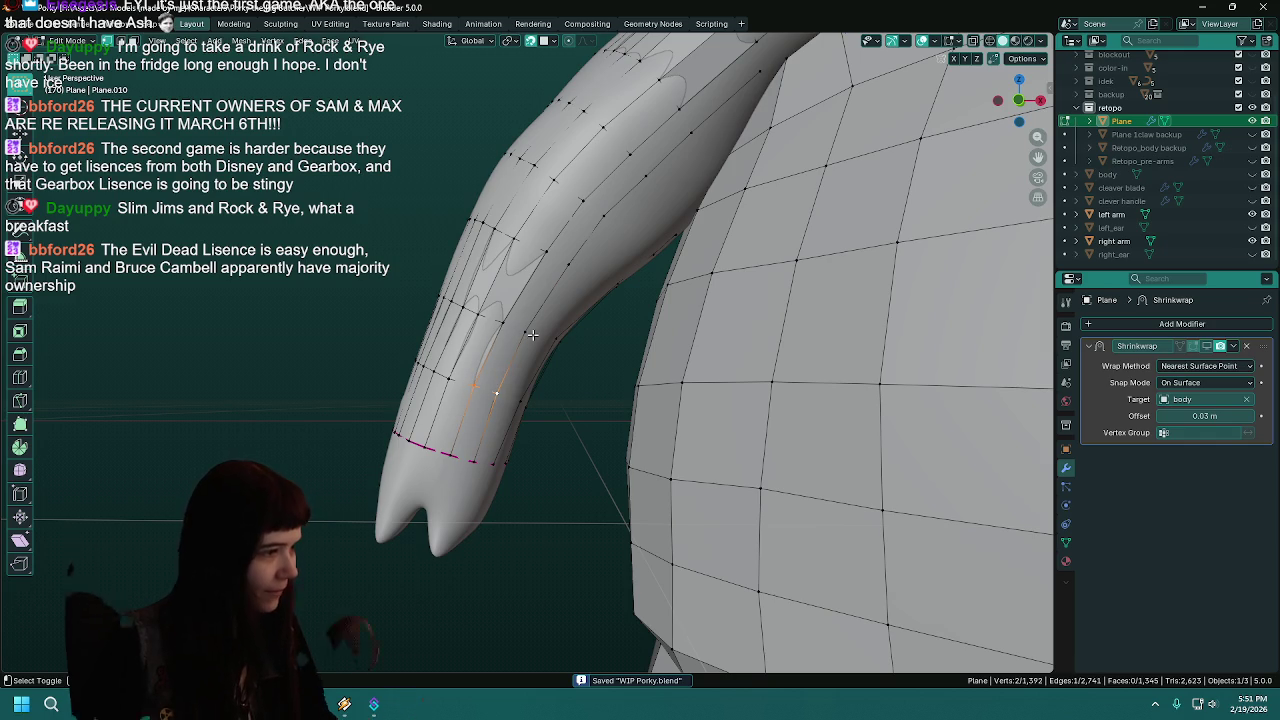
{"action": "key", "text": "f"}
- Fill a face at the corner of the arm gap and save
{"action": "middle_click_drag", "start_coordinate": [508, 327], "coordinate": [495, 398]}
{"action": "left_click", "coordinate": [495, 398]}
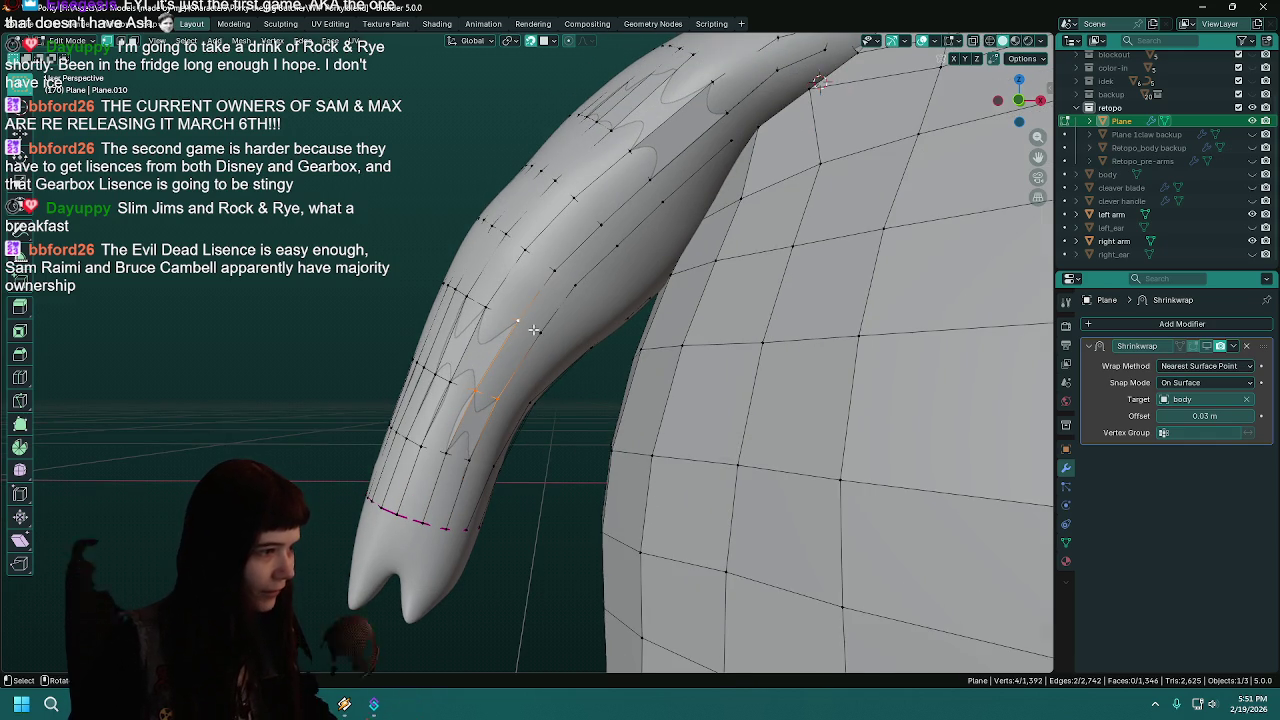
{"action": "left_click", "coordinate": [474, 389], "text": "shift"}
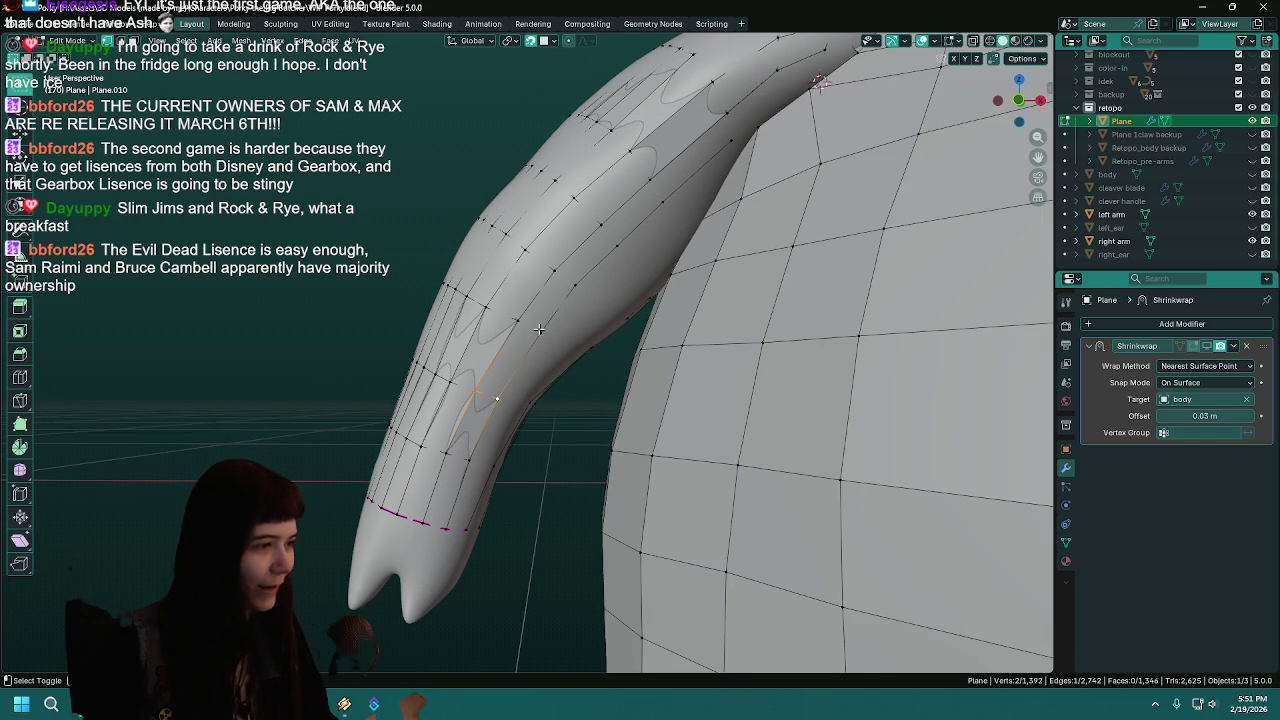
{"action": "key", "text": "f"}
{"action": "middle_click_drag", "start_coordinate": [517, 319], "coordinate": [557, 326]}
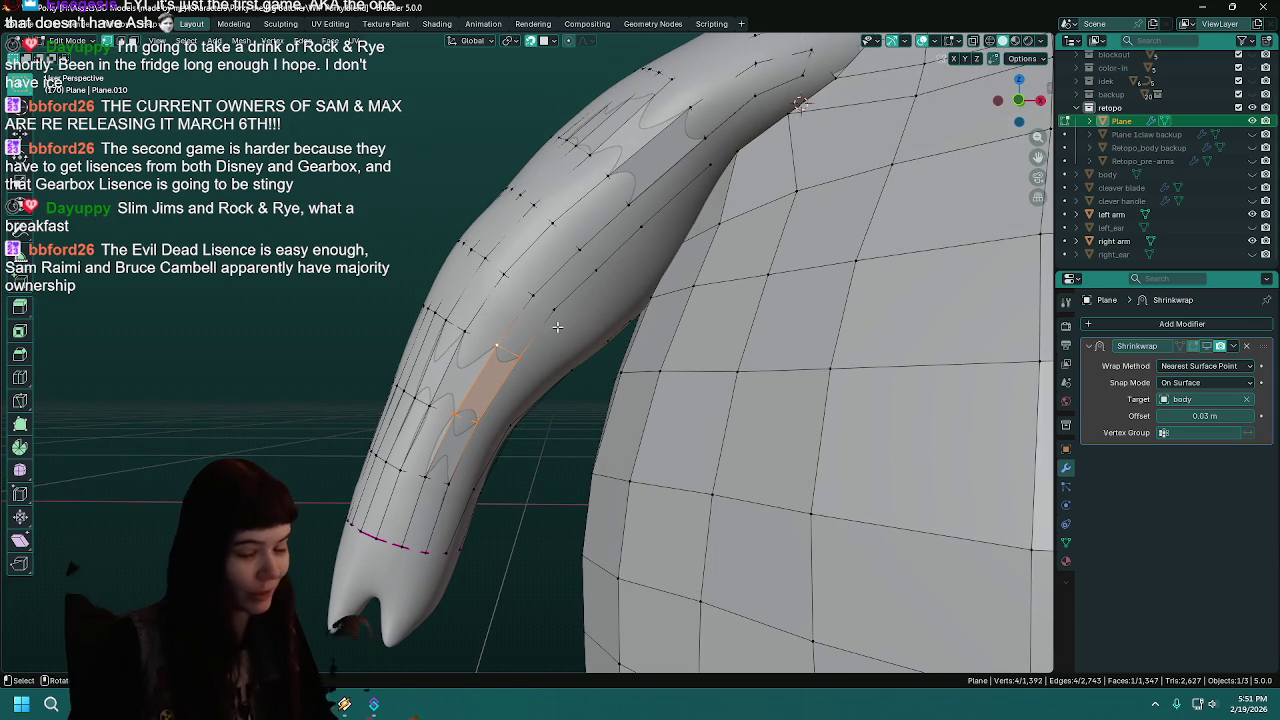
{"action": "key", "text": "ctrl+s"}
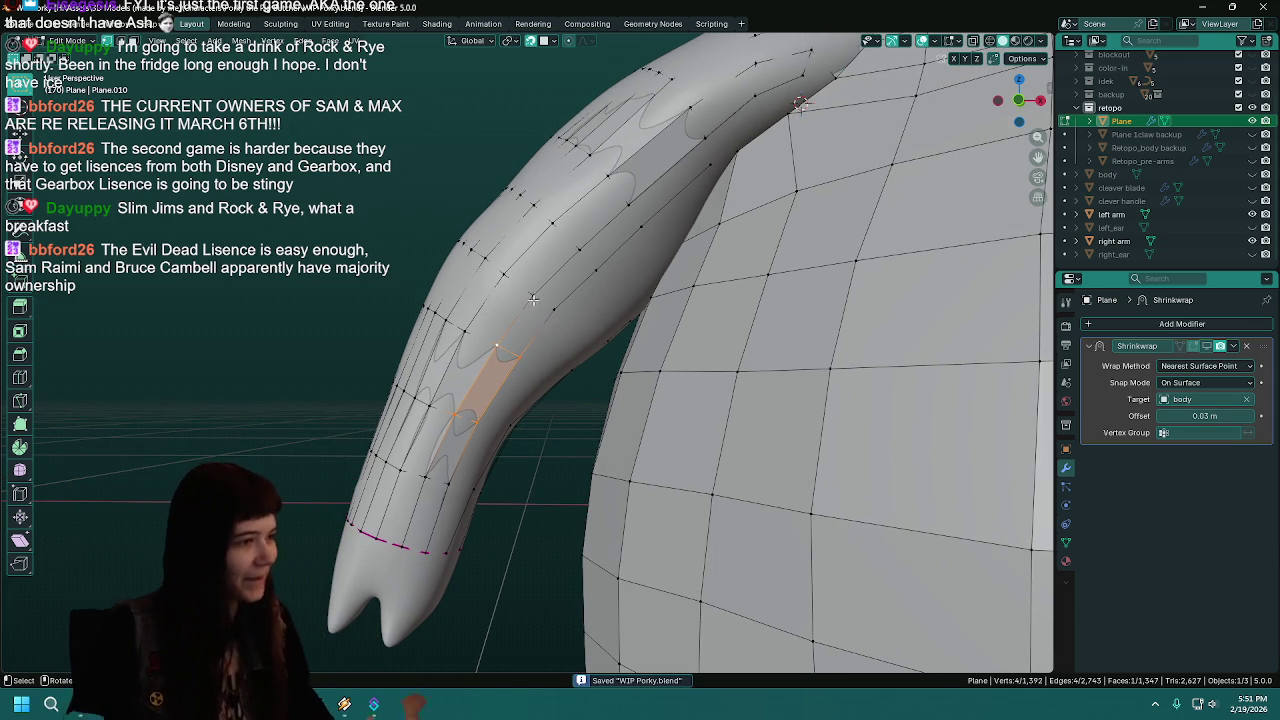
- Add a new connected vertex further along the arm's underside and save
{"action": "left_click", "coordinate": [531, 299]}
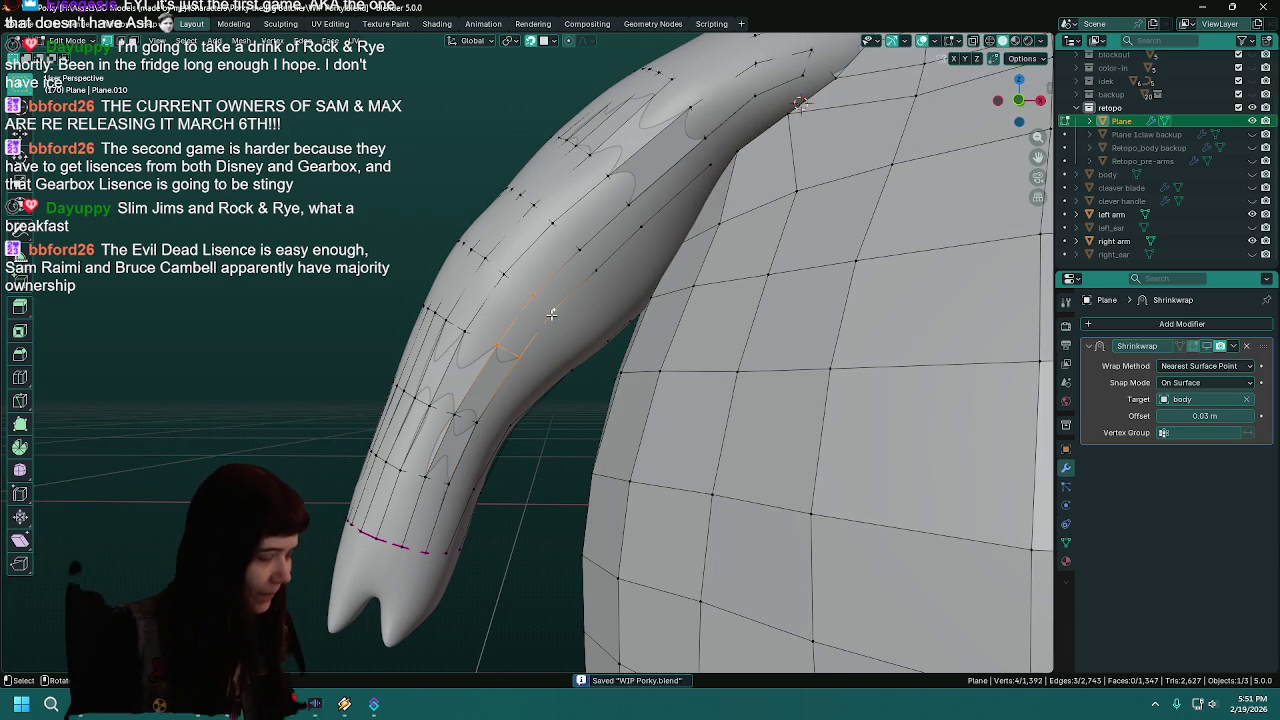
{"action": "left_click", "coordinate": [581, 248]}
{"action": "right_click", "coordinate": [554, 307], "text": "ctrl"}
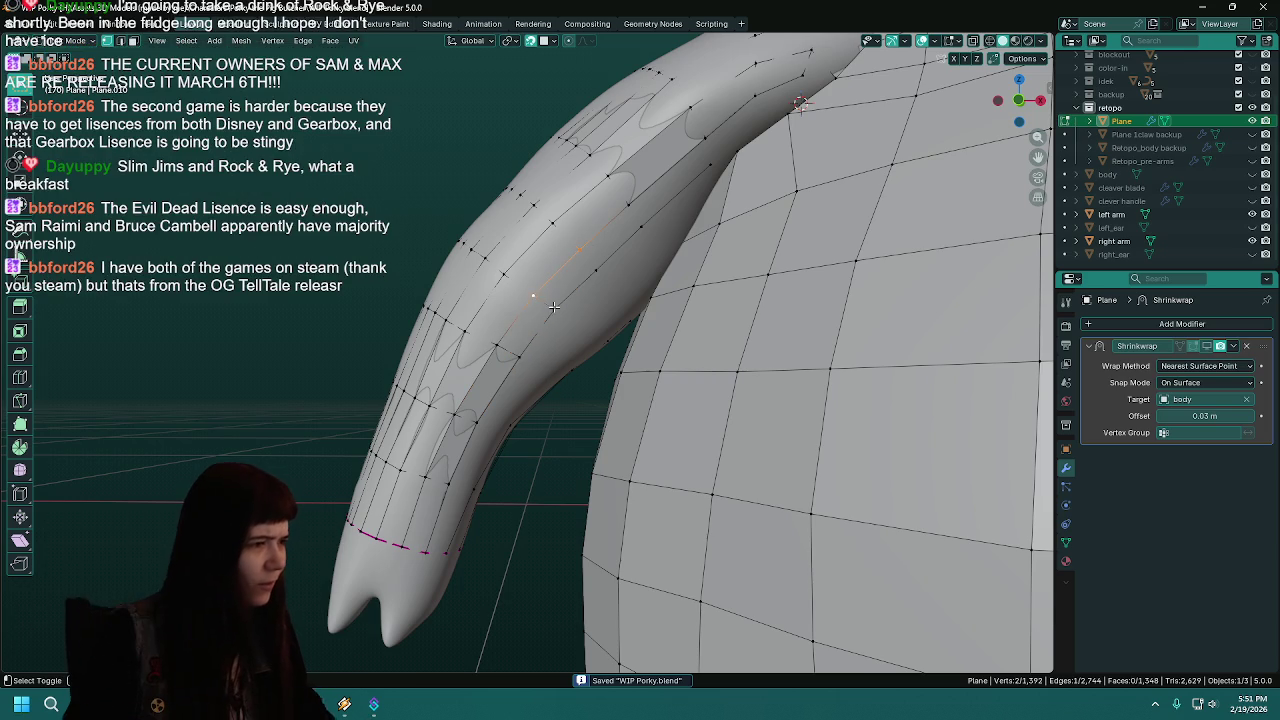
{"action": "middle_click_drag", "start_coordinate": [607, 268], "coordinate": [615, 244]}
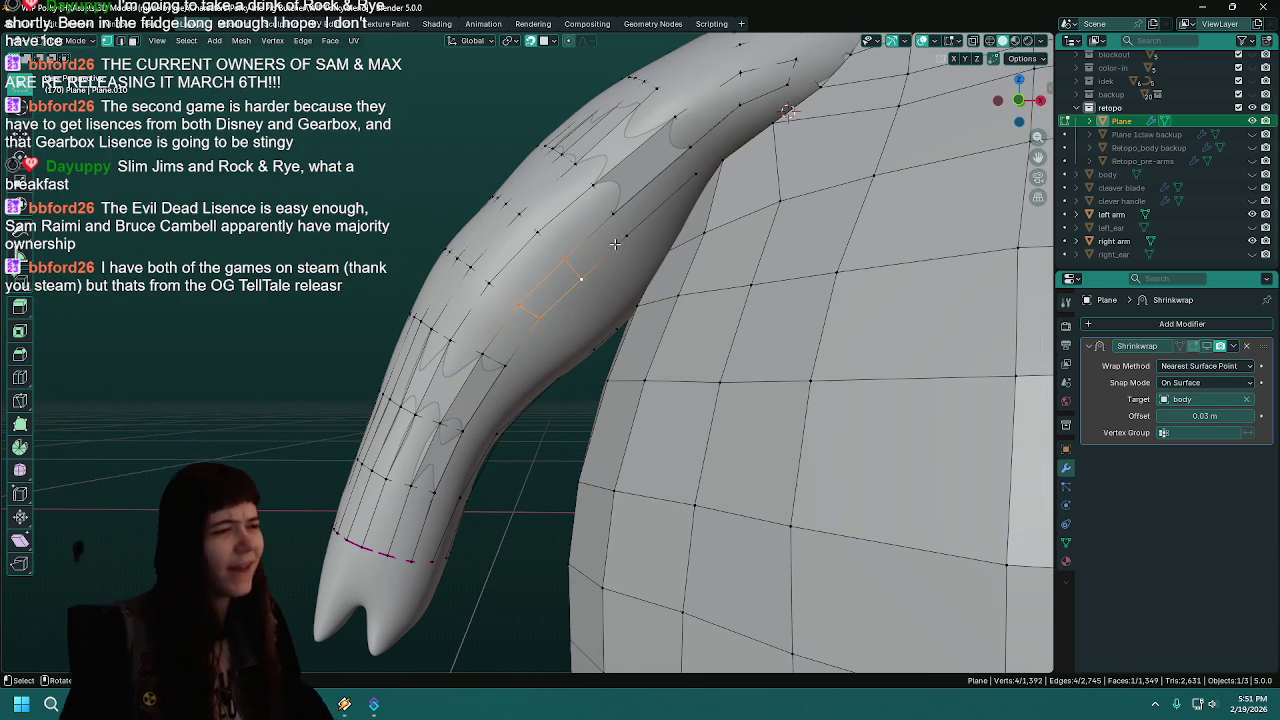
{"action": "key", "text": "ctrl+s"}
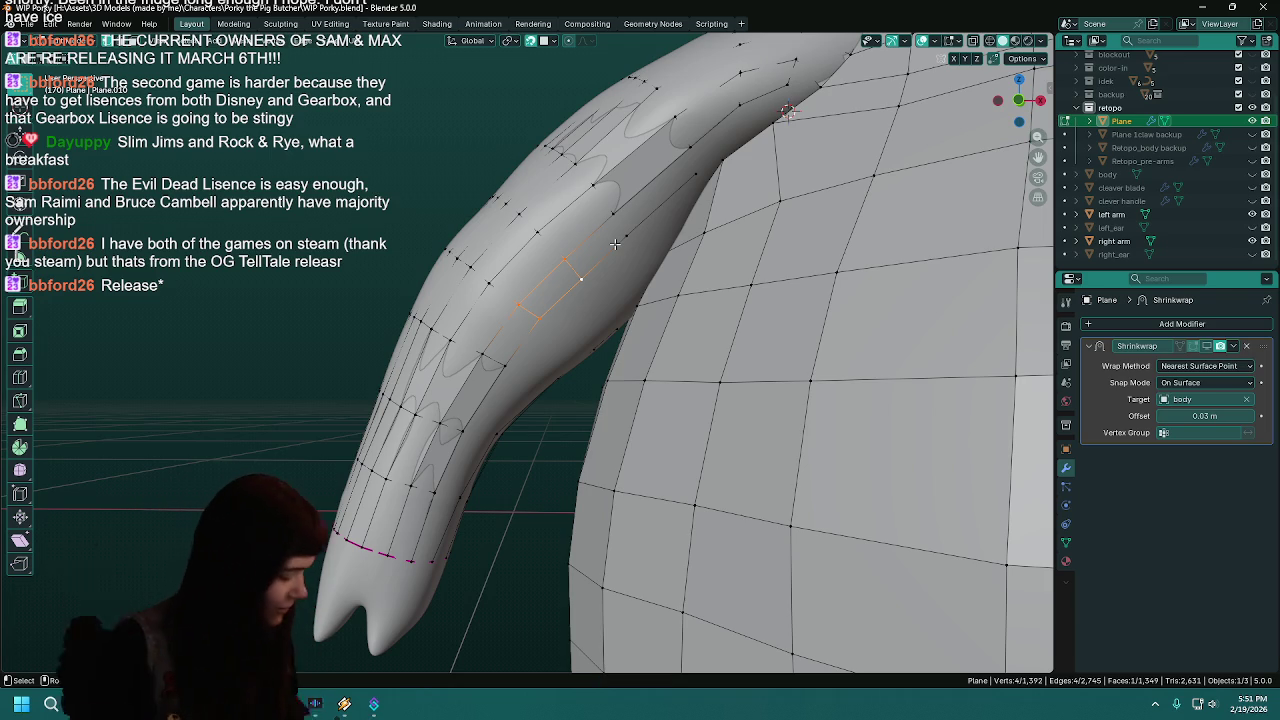
{"action": "key", "text": "ctrl+s"}
- Fill a face between two neighbouring edges on the arm's underside and save
{"action": "middle_click_drag", "start_coordinate": [603, 259], "coordinate": [528, 309], "text": "shift"}
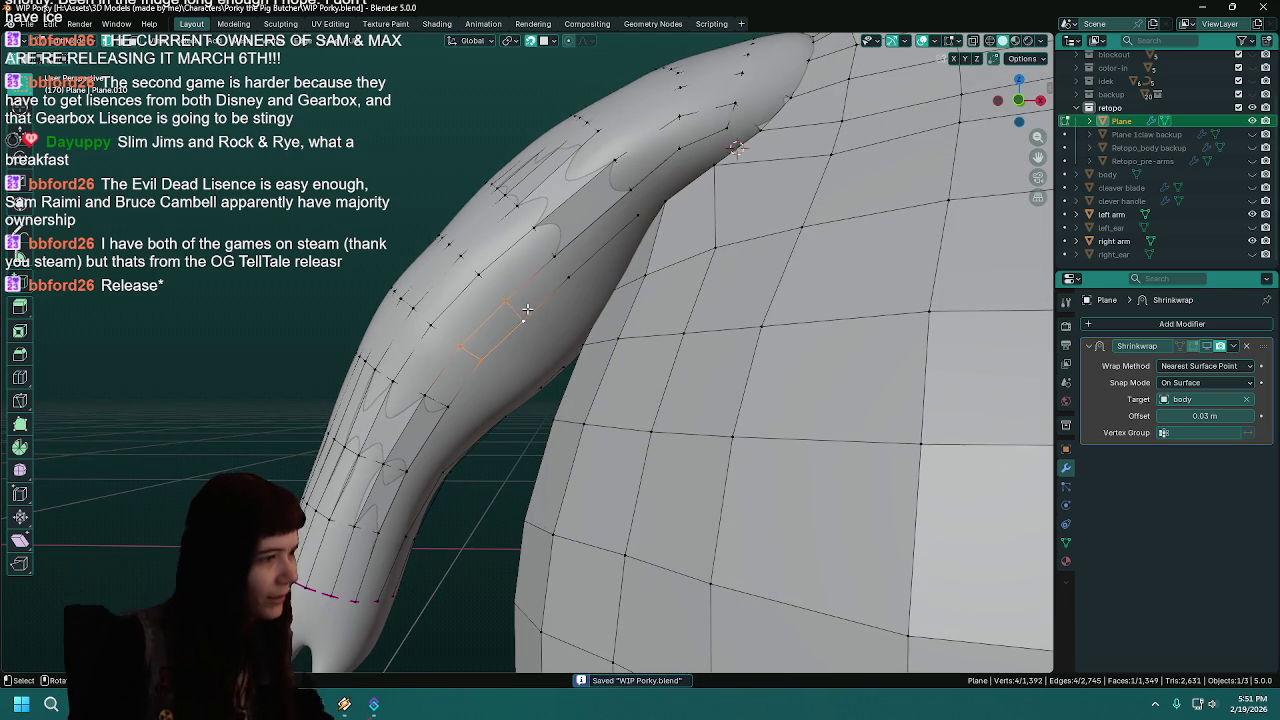
{"action": "left_click", "coordinate": [519, 320], "text": "shift"}
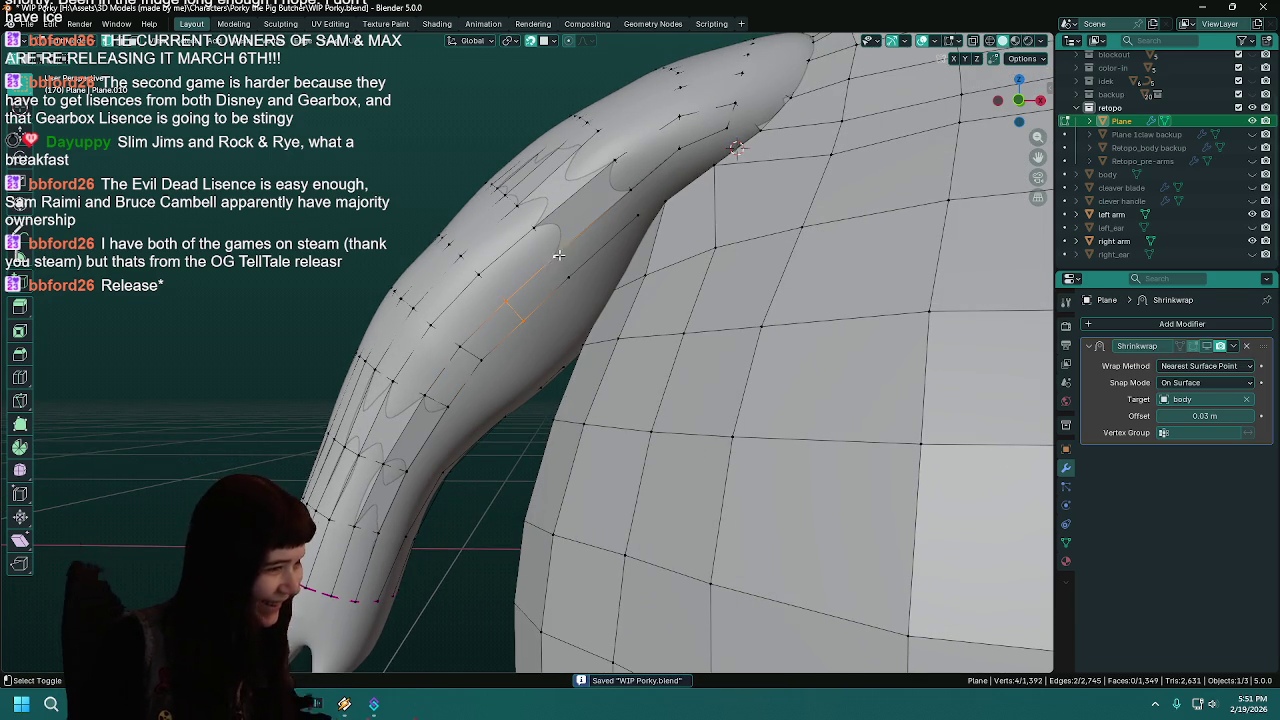
{"action": "middle_click_drag", "start_coordinate": [573, 278], "coordinate": [650, 299]}
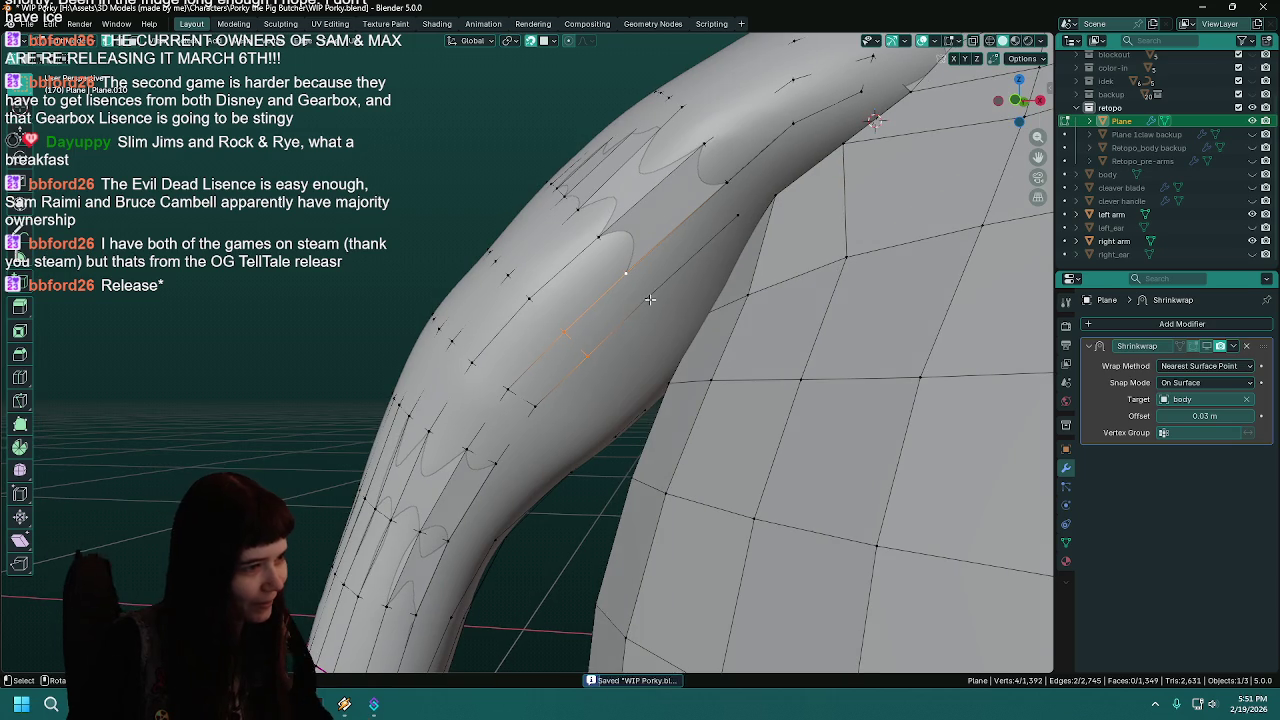
{"action": "left_click", "coordinate": [587, 350], "text": "shift"}
{"action": "key", "text": "f"}
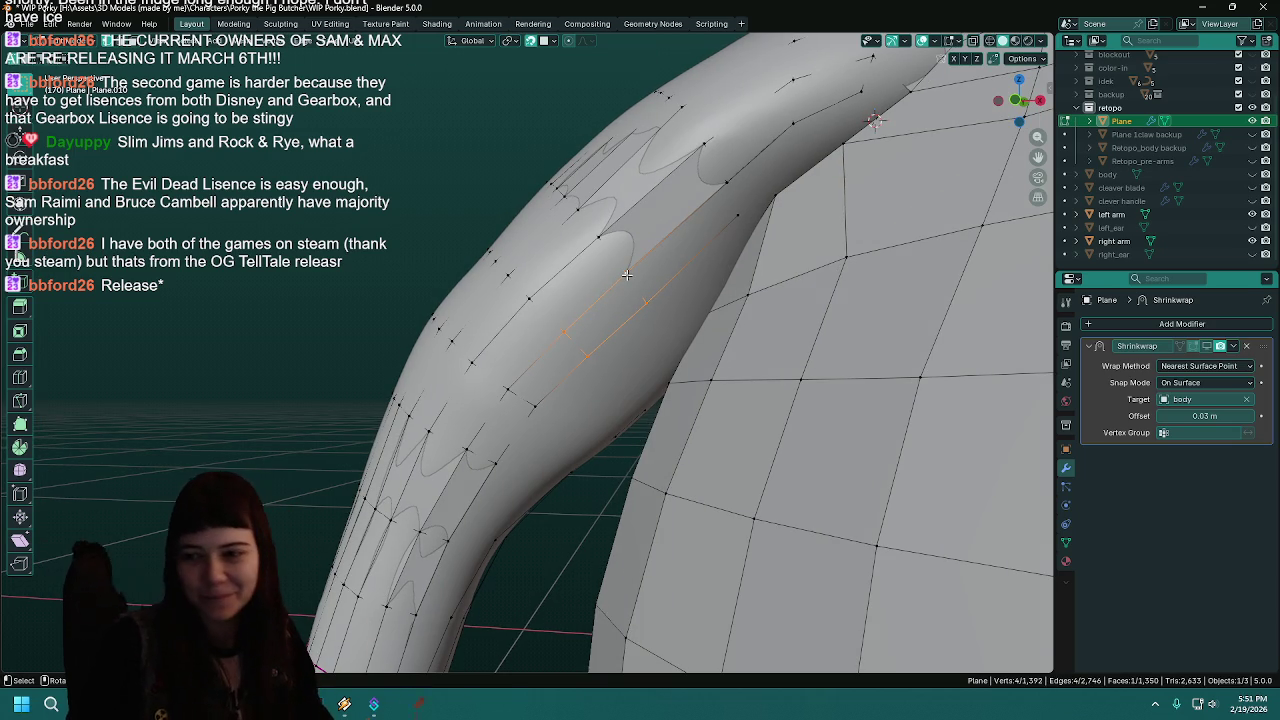
{"action": "key", "text": "ctrl+s"}
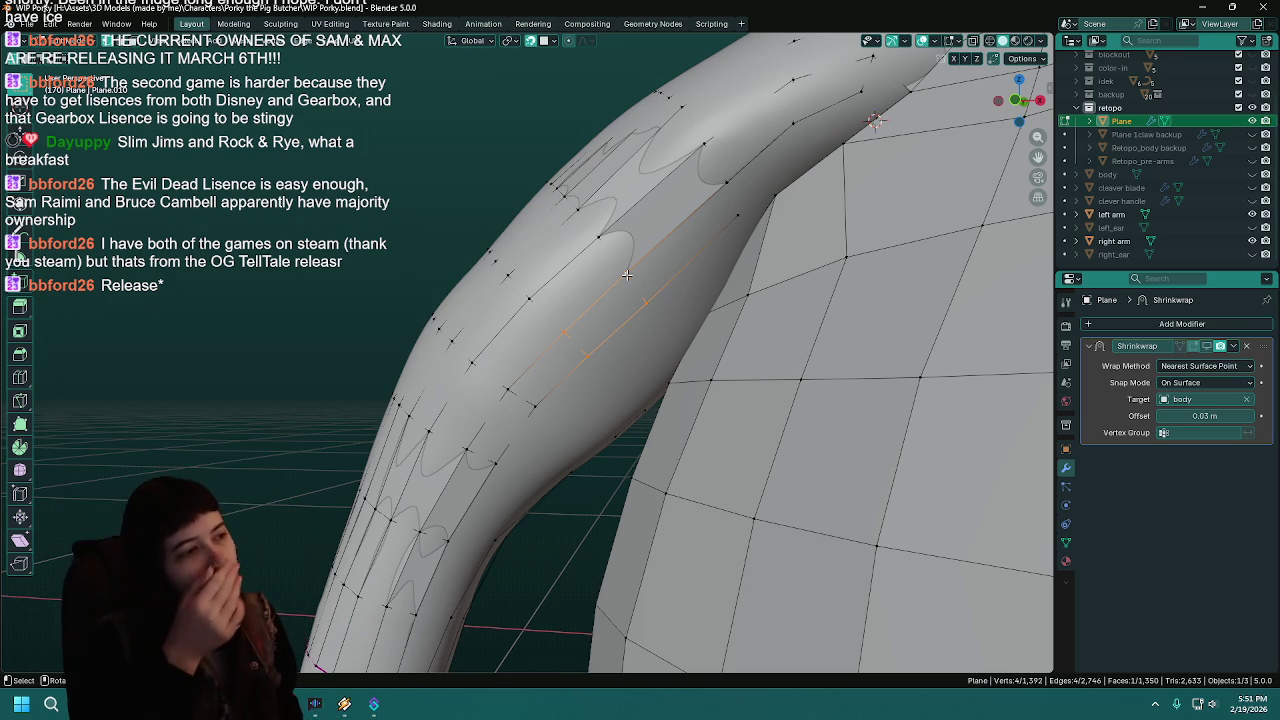
{"action": "key", "text": "ctrl+s"}
- Fill a face from two vertices on the new inner-arm strip
{"action": "middle_click_drag", "start_coordinate": [626, 274], "coordinate": [588, 288]}
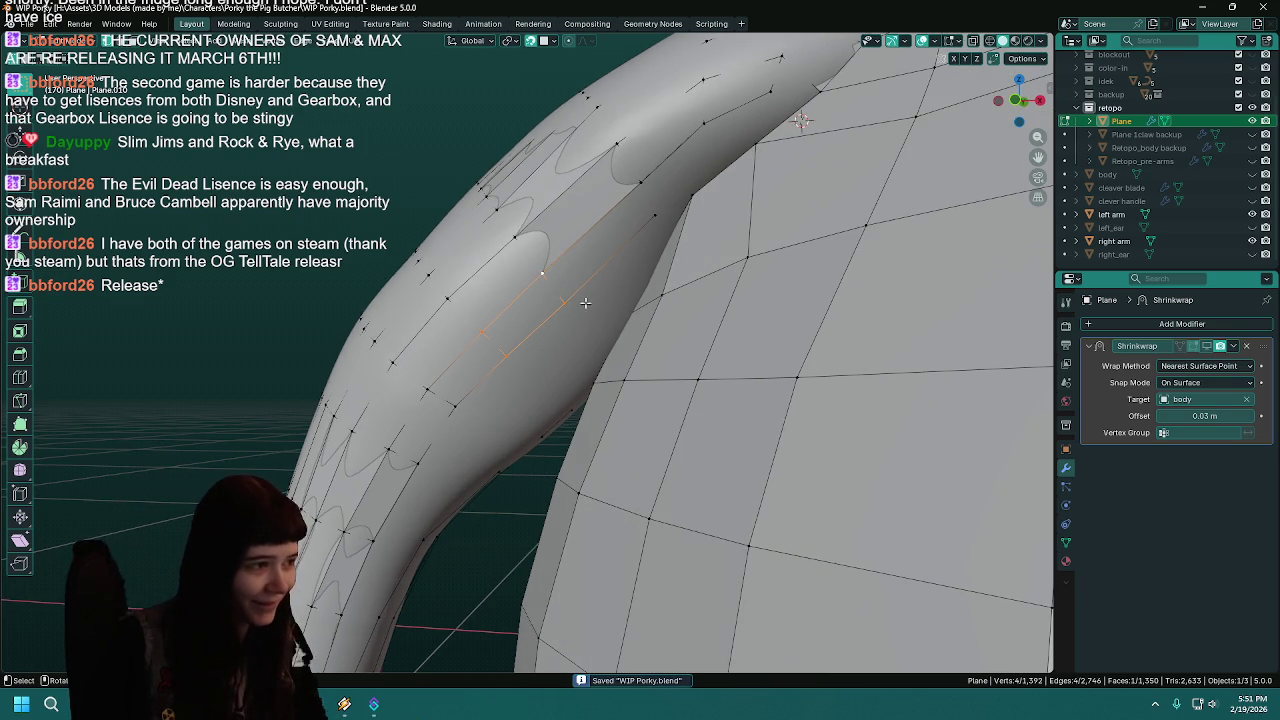
{"action": "left_click", "coordinate": [567, 303]}
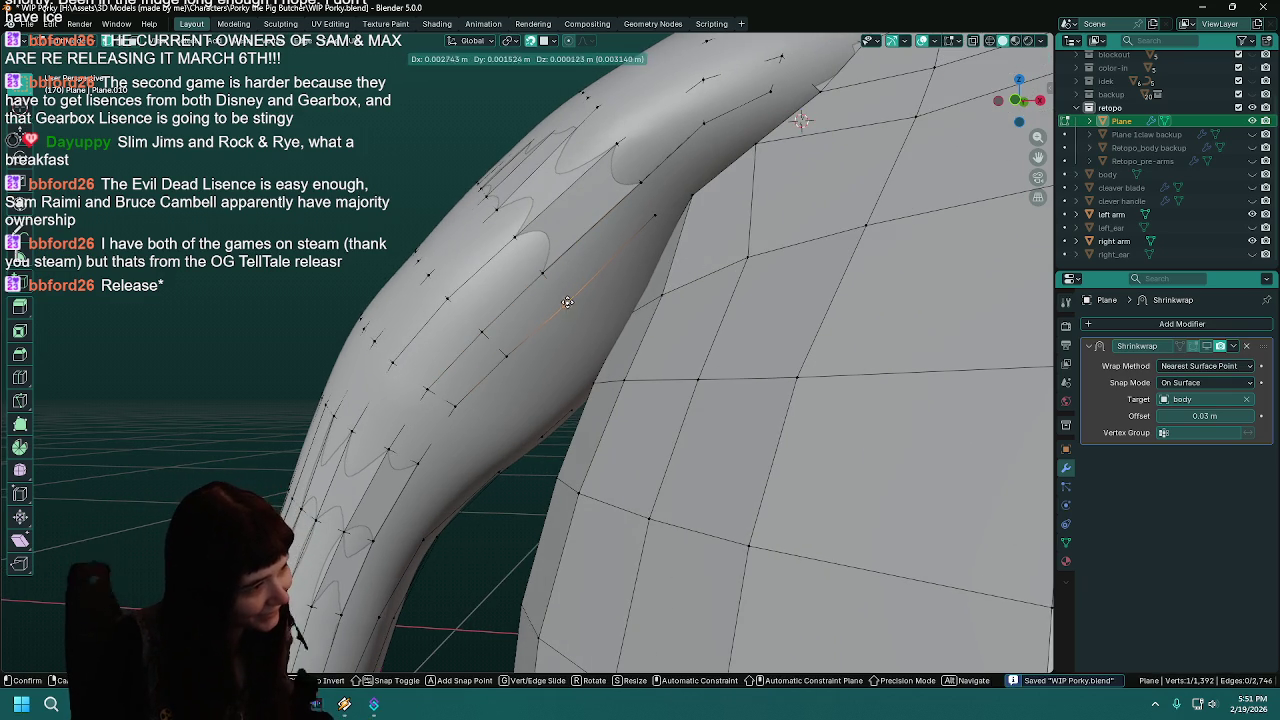
{"action": "left_click", "coordinate": [546, 269], "text": "shift"}
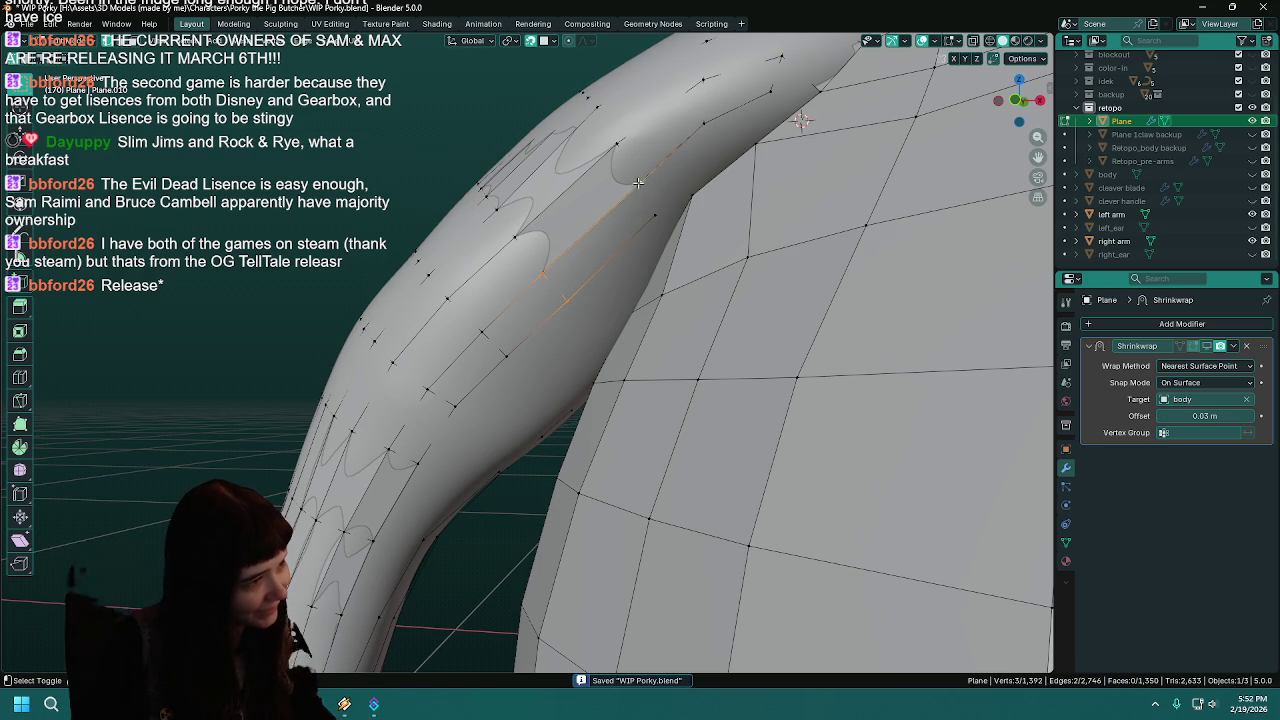
{"action": "key", "text": "f"}
- Reposition the vertex at the strip's end and save the file
{"action": "middle_click_drag", "start_coordinate": [657, 215], "coordinate": [610, 235]}
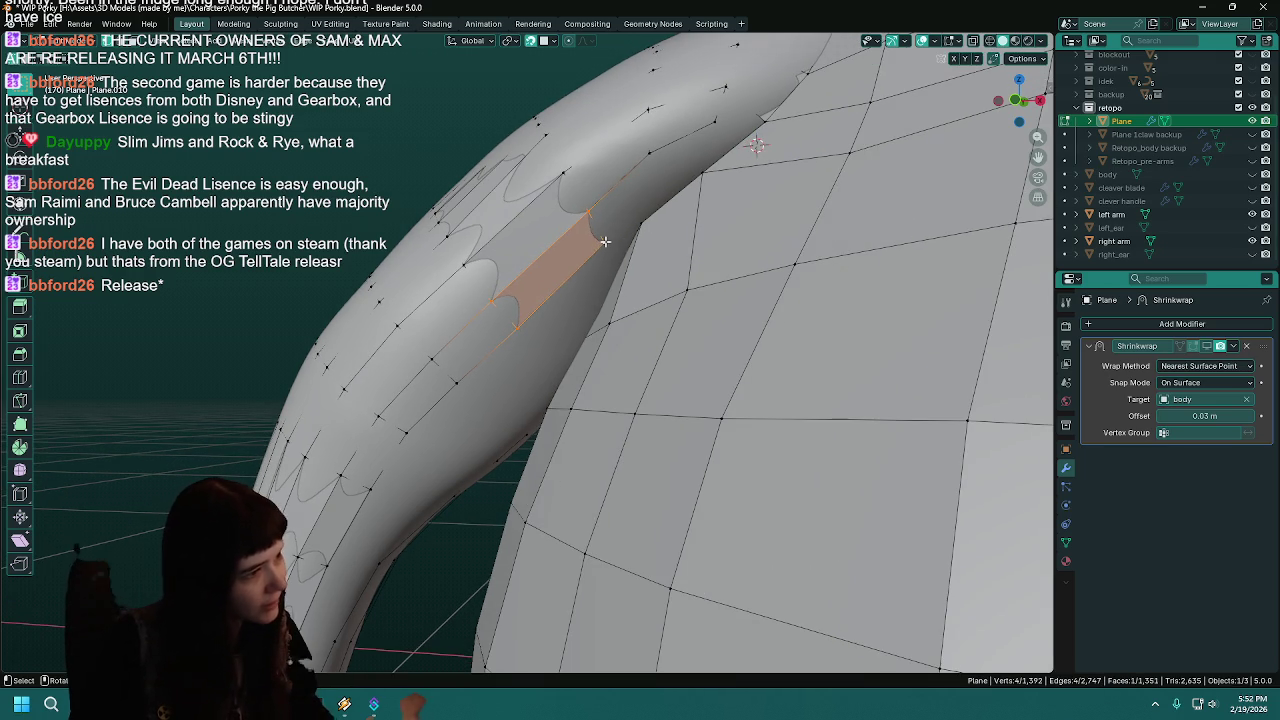
{"action": "left_click", "coordinate": [606, 236]}
{"action": "key", "text": "g"}
{"action": "left_click", "coordinate": [606, 236]}
{"action": "mouse_move", "coordinate": [514, 371]}
{"action": "middle_mouse_down"}
{"action": "mouse_move", "coordinate": [563, 383]}
{"action": "mouse_move", "coordinate": [561, 424]}
{"action": "mouse_move", "coordinate": [488, 423]}
{"action": "mouse_move", "coordinate": [646, 440]}
{"action": "middle_mouse_up"}
{"action": "key", "text": "ctrl+s"}
- Slide the selected vertex in several moves up along the underside of the arm
{"action": "key", "text": "g"}
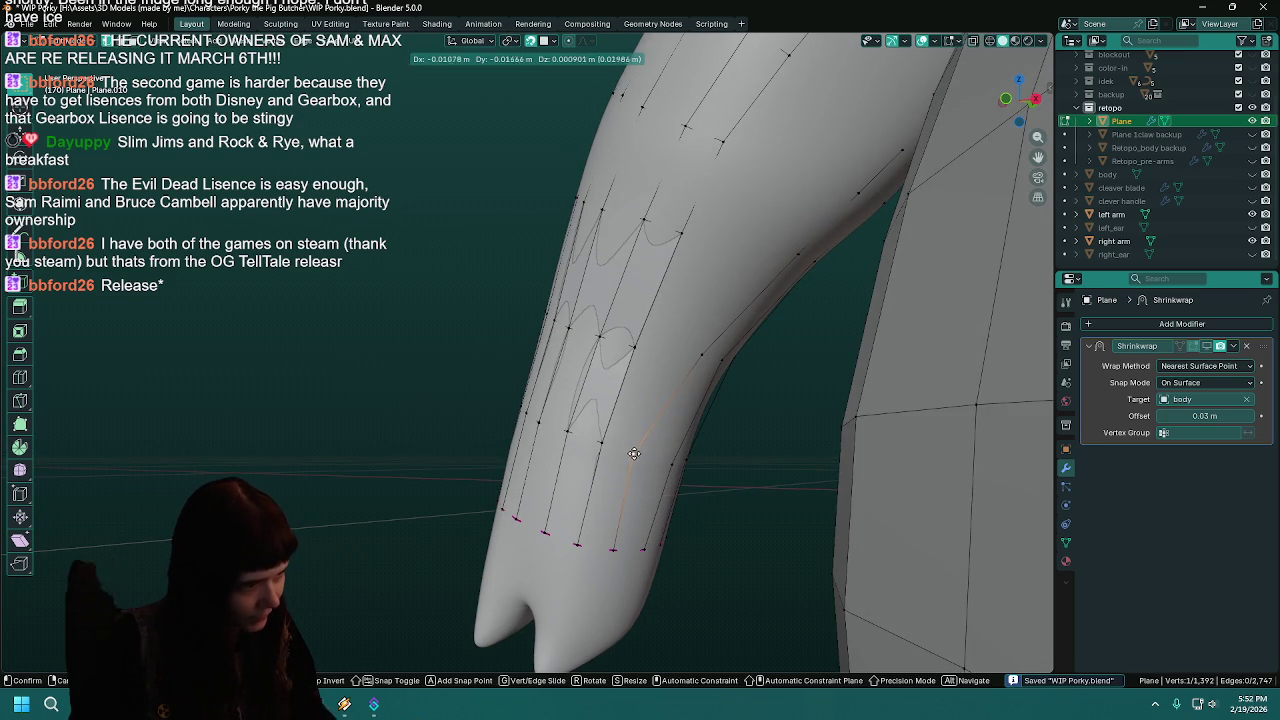
{"action": "left_click", "coordinate": [636, 453]}
{"action": "key", "text": "g"}
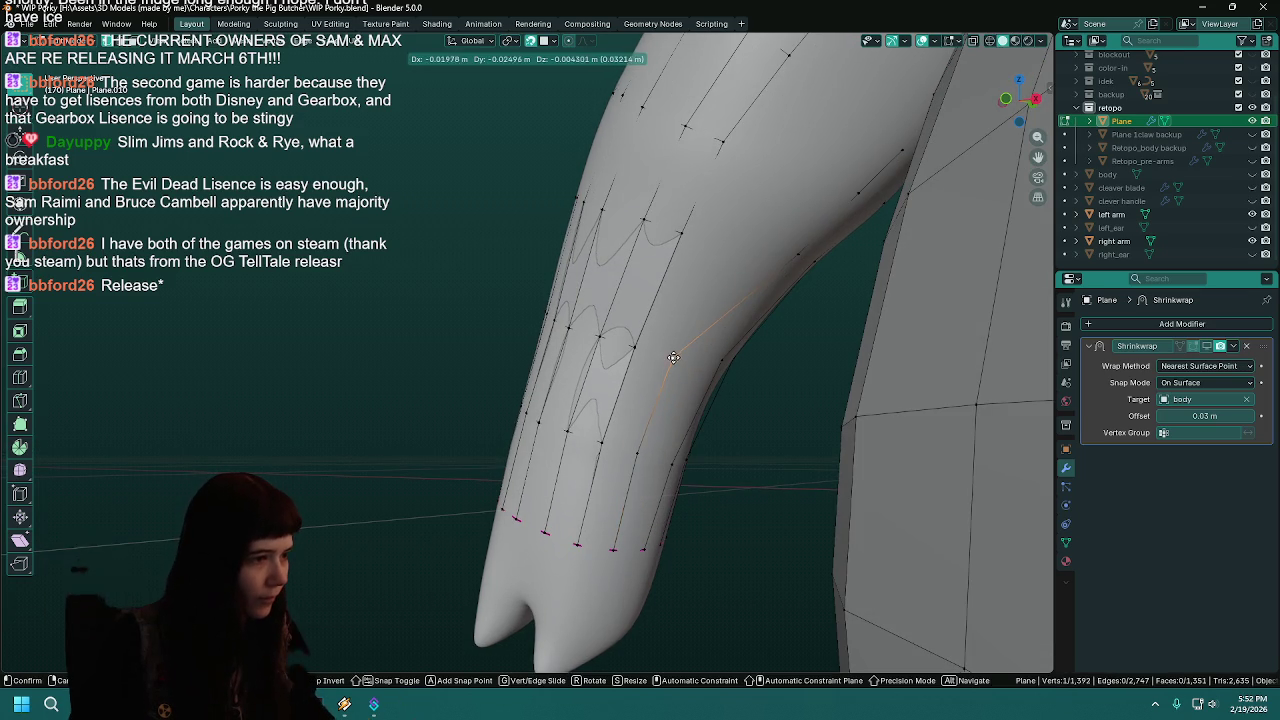
{"action": "left_click", "coordinate": [759, 287]}
{"action": "key", "text": "g"}
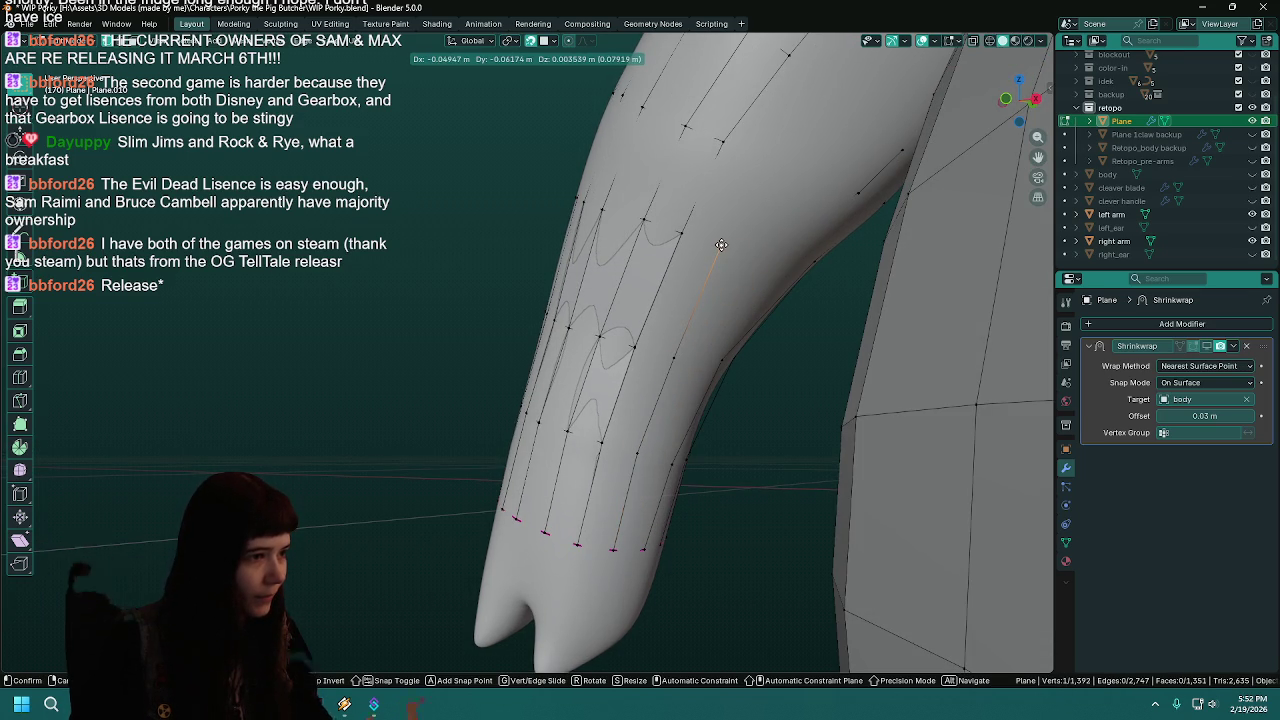
{"action": "left_click", "coordinate": [721, 244]}
{"action": "key", "text": "g"}
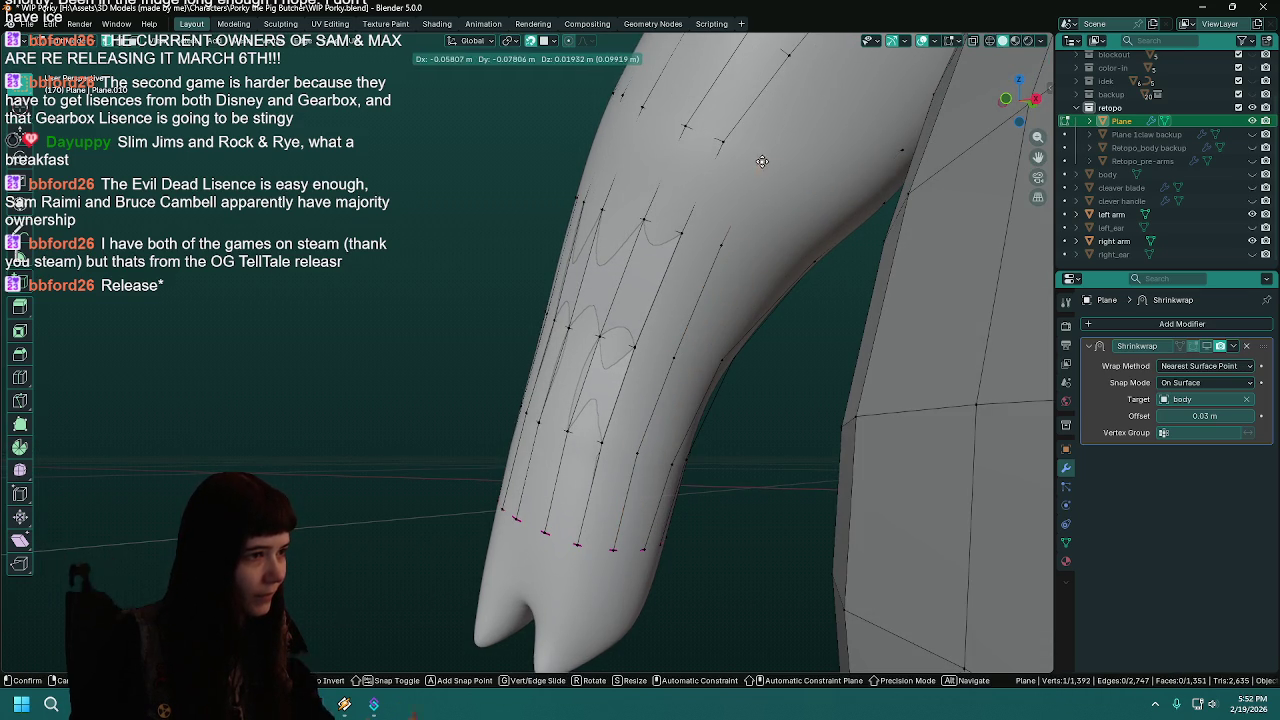
{"action": "left_click", "coordinate": [760, 163]}
{"action": "key", "text": "g"}
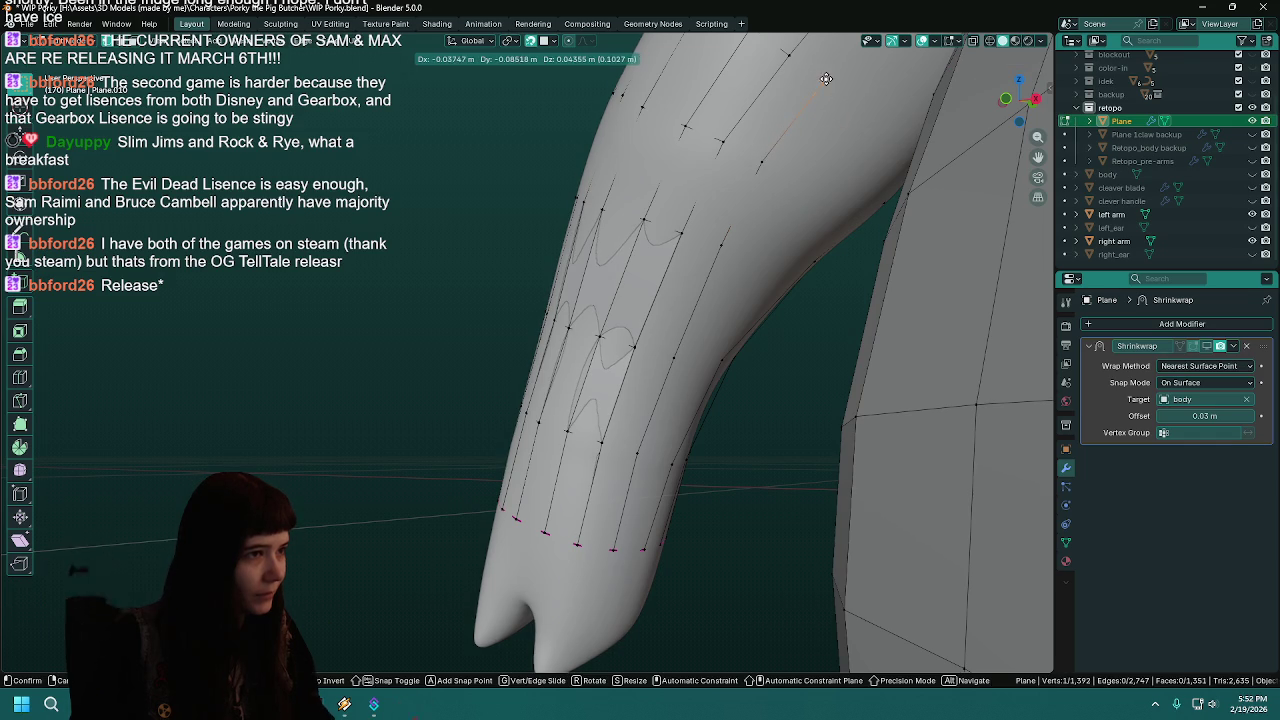
{"action": "left_click", "coordinate": [826, 78]}
{"action": "middle_click_drag", "start_coordinate": [826, 78], "coordinate": [708, 286]}
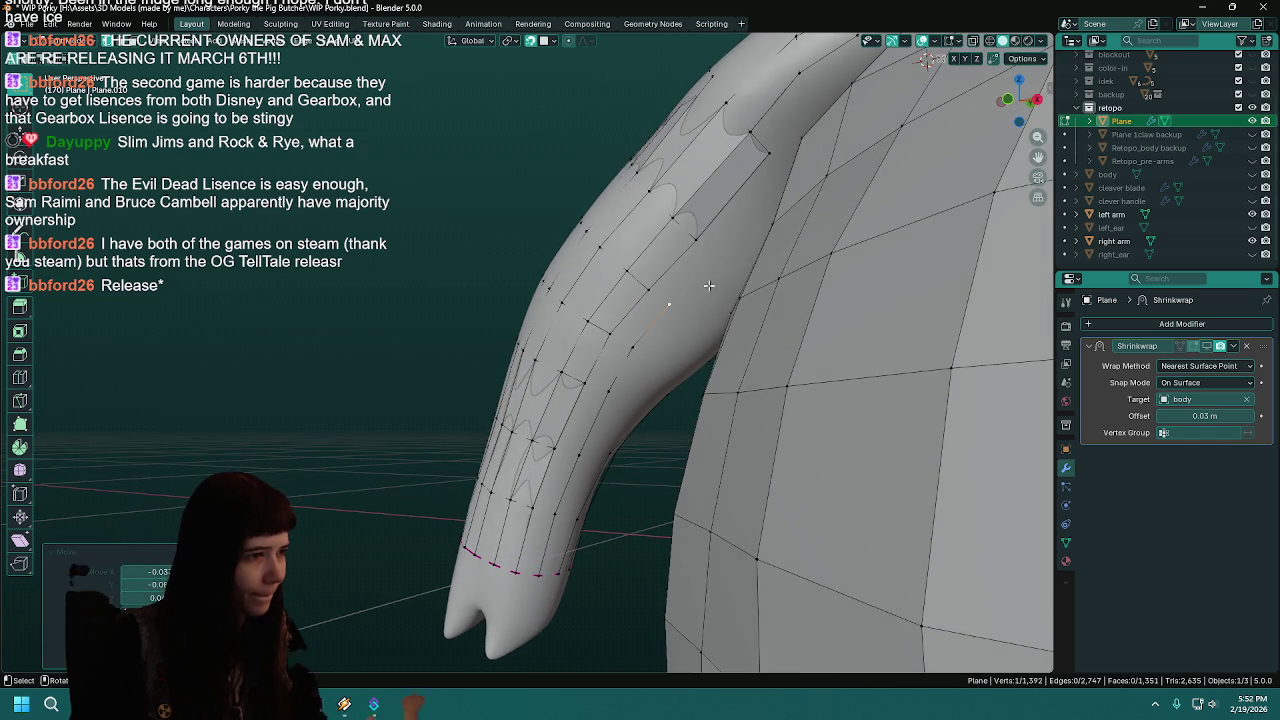
{"action": "key", "text": "g"}
{"action": "left_click", "coordinate": [714, 257]}
- Cancel the accidental extrusion, undo the stray vertex, and save
{"action": "key", "text": "e"}
{"action": "right_click", "coordinate": [768, 191]}
{"action": "key", "text": "ctrl+z"}
{"action": "middle_click_drag", "start_coordinate": [768, 191], "coordinate": [621, 455]}
{"action": "key", "text": "ctrl+s"}
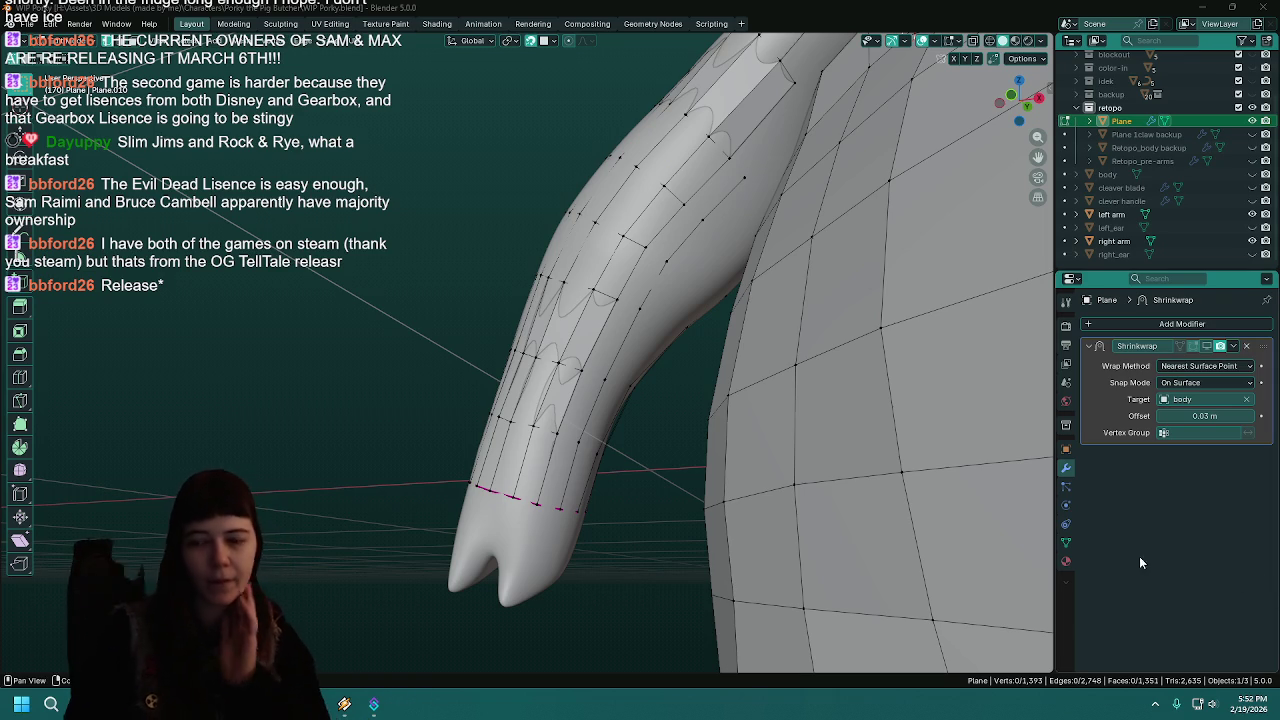
- Fill successive faces from the cuff up the inner arm's edge loop by pairing vertices
{"action": "mouse_move", "coordinate": [628, 457]}
{"action": "middle_mouse_down"}
{"action": "mouse_move", "coordinate": [603, 437]}
{"action": "mouse_move", "coordinate": [594, 446]}
{"action": "middle_mouse_up"}
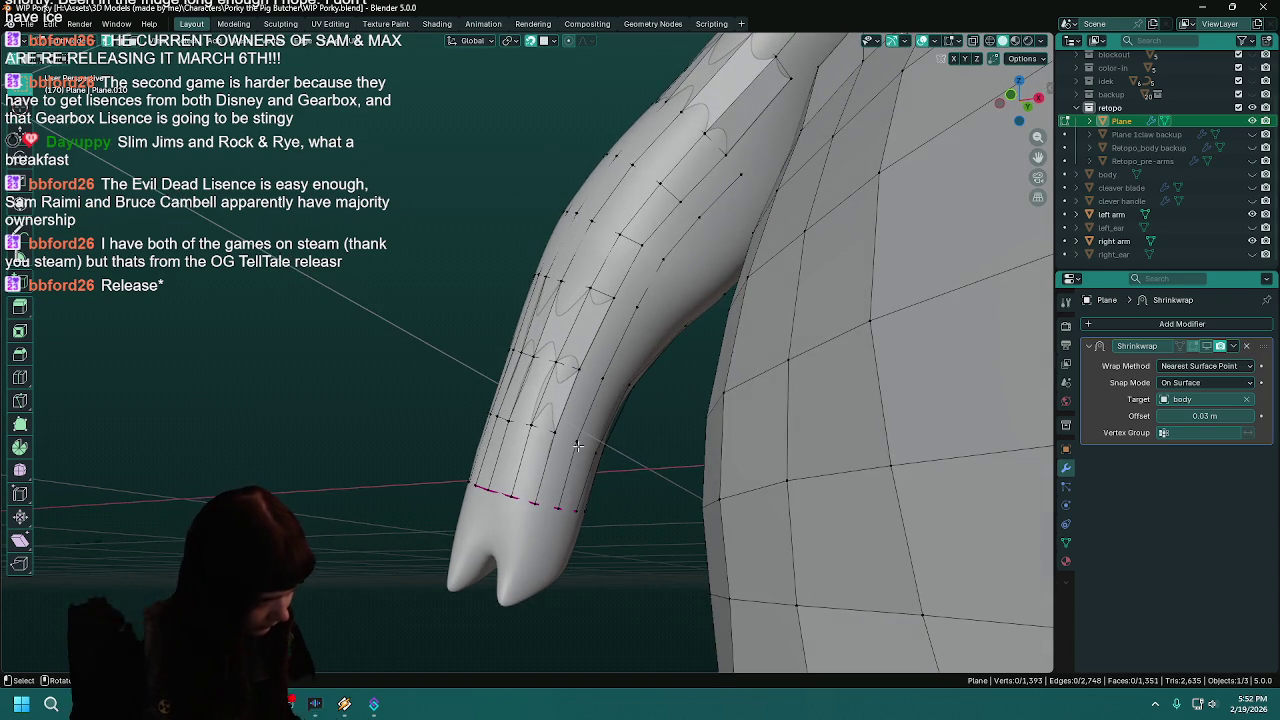
{"action": "left_click", "coordinate": [548, 432]}
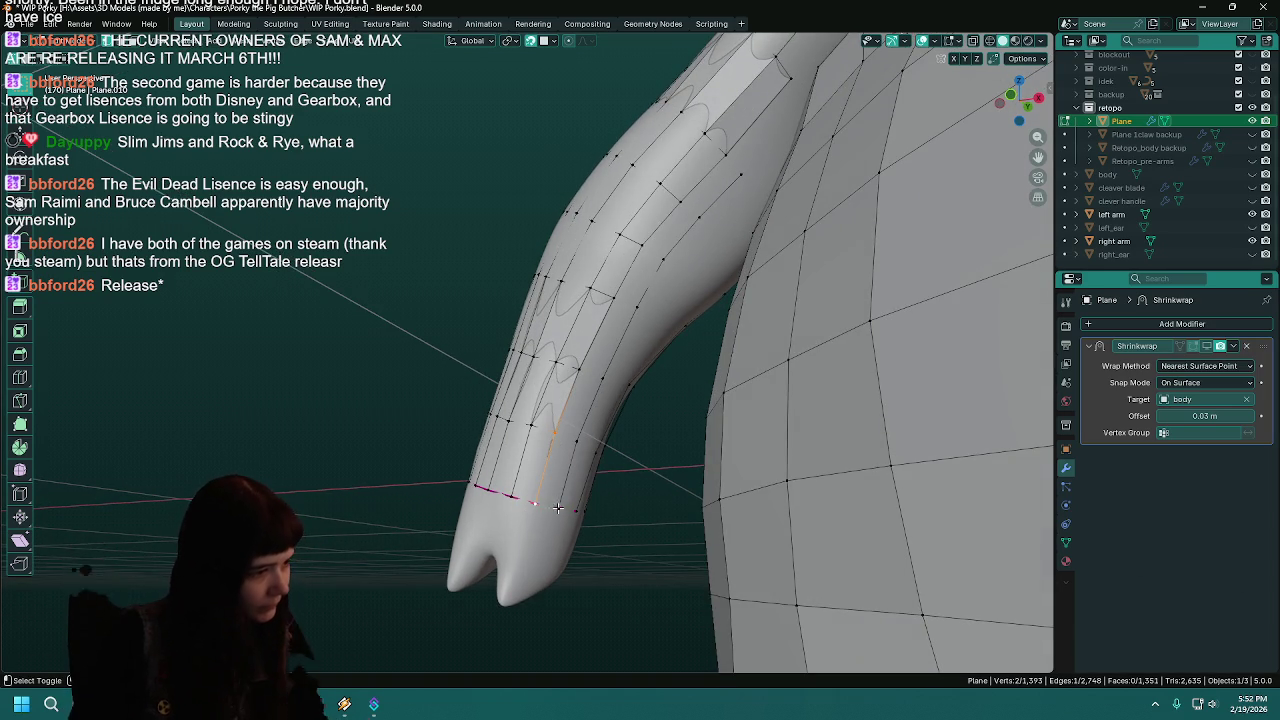
{"action": "left_click", "coordinate": [557, 507], "text": "shift"}
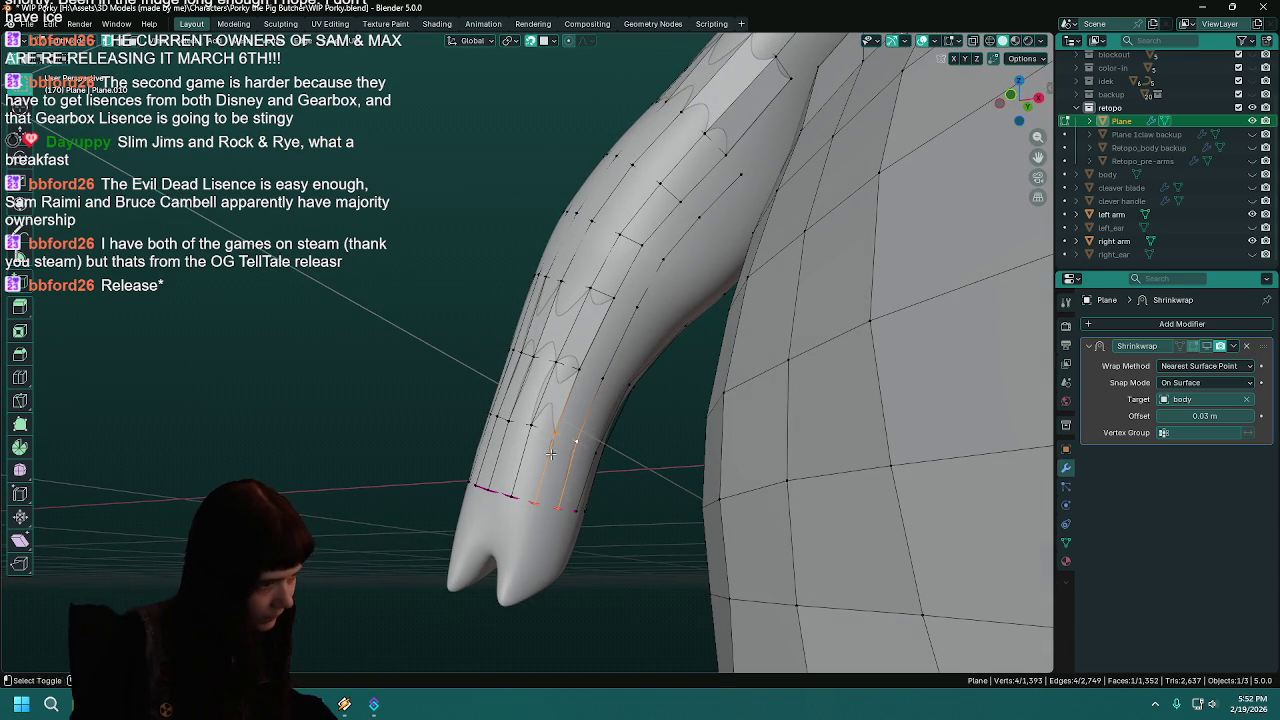
{"action": "key", "text": "f"}
{"action": "middle_click_drag", "start_coordinate": [582, 444], "coordinate": [535, 457]}
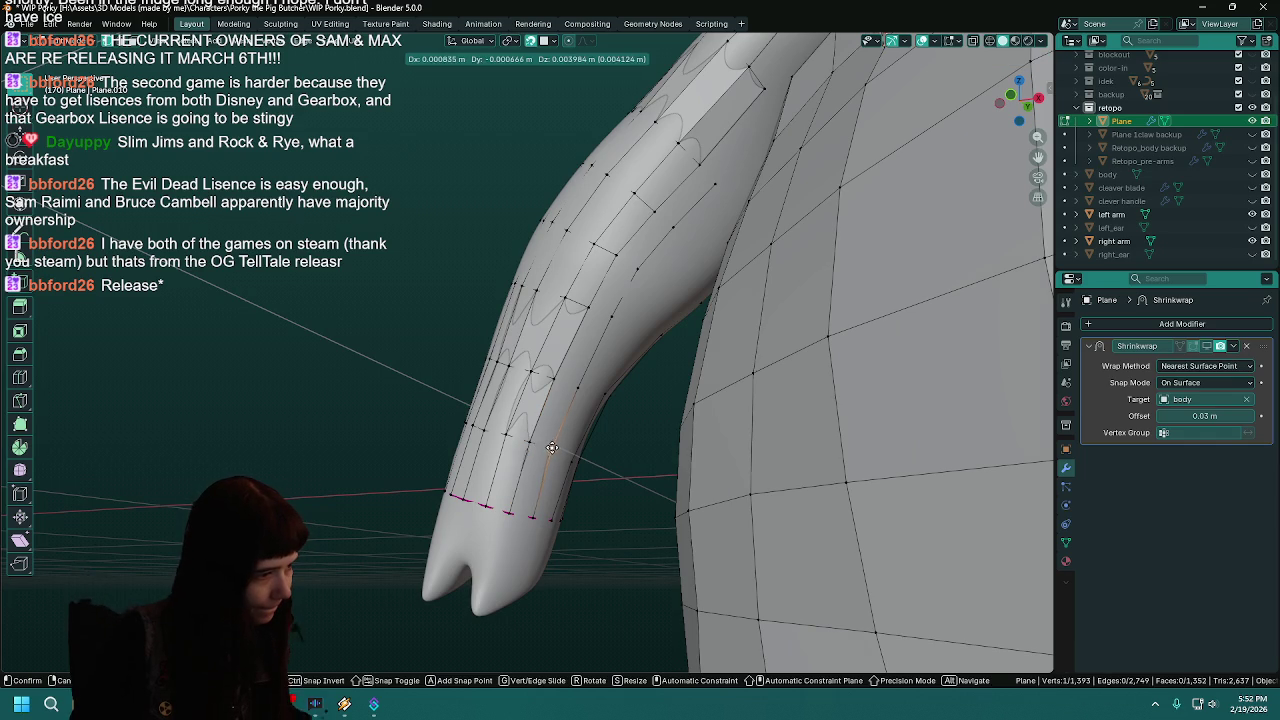
{"action": "left_click", "coordinate": [576, 392]}
{"action": "left_click", "coordinate": [552, 377], "text": "shift"}
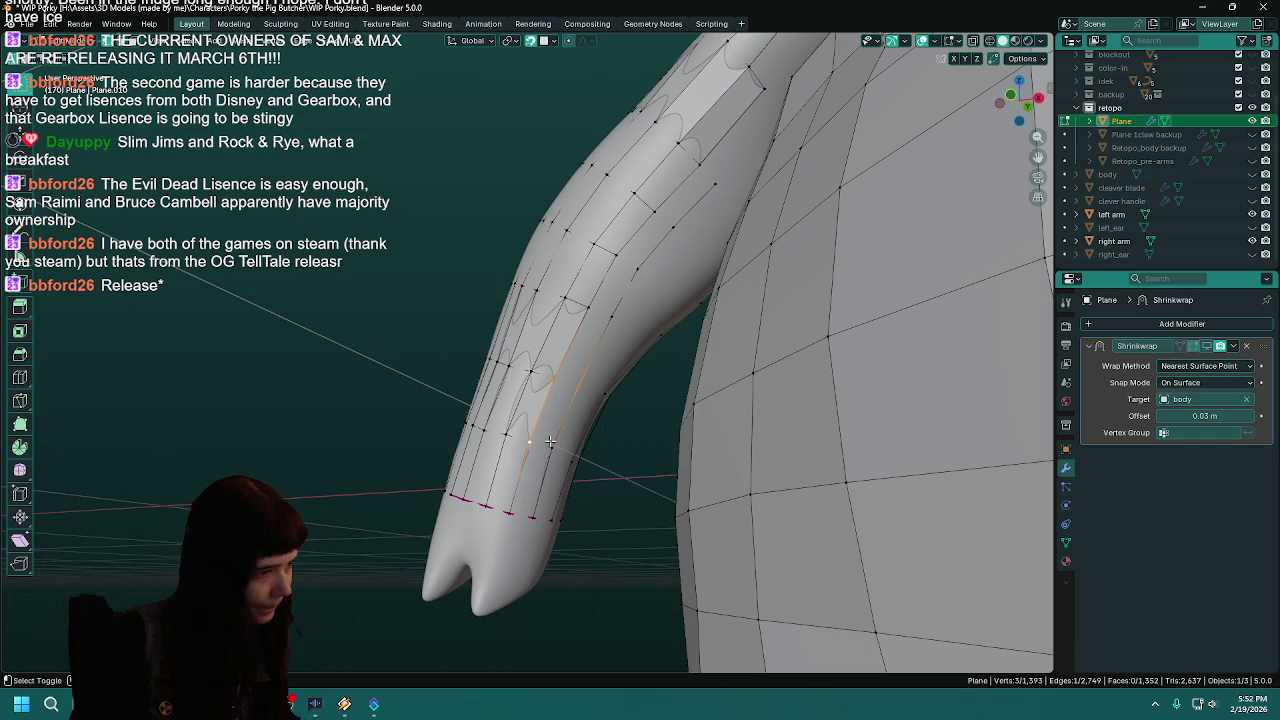
{"action": "key", "text": "f"}
{"action": "left_click", "coordinate": [609, 318]}
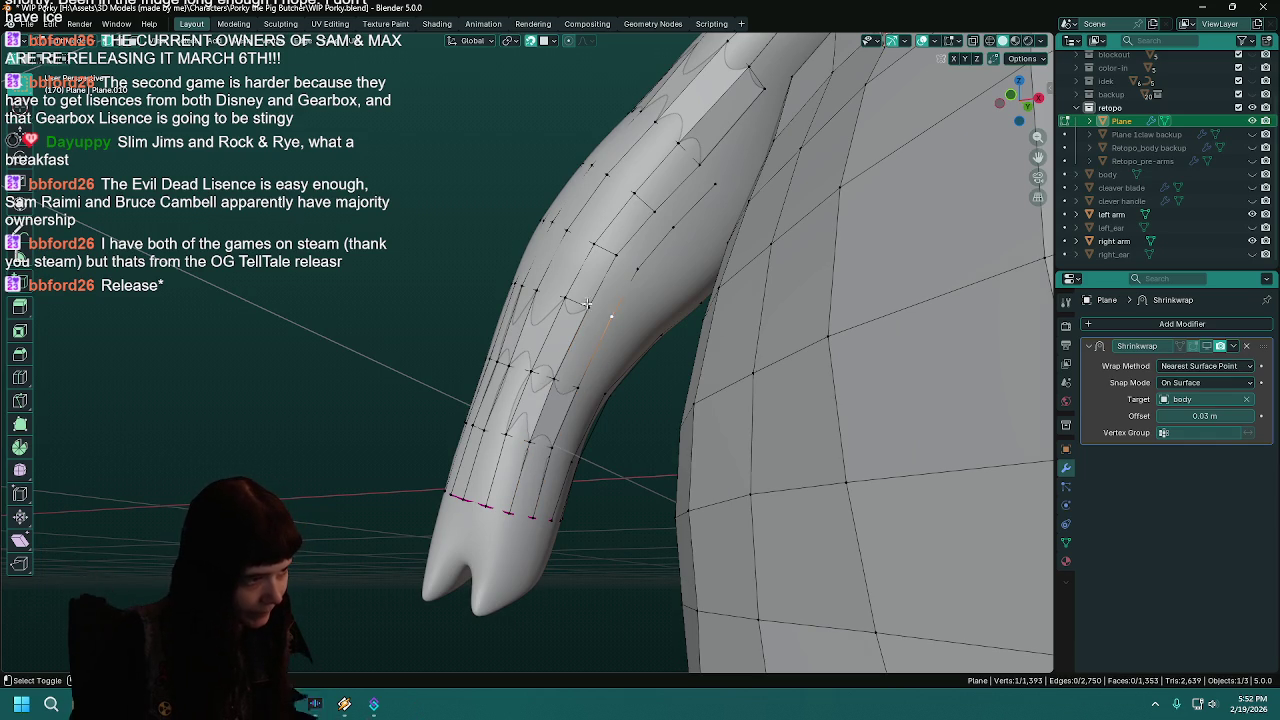
{"action": "key", "text": "f"}
{"action": "left_click", "coordinate": [616, 250], "text": "shift"}
{"action": "key", "text": "f"}
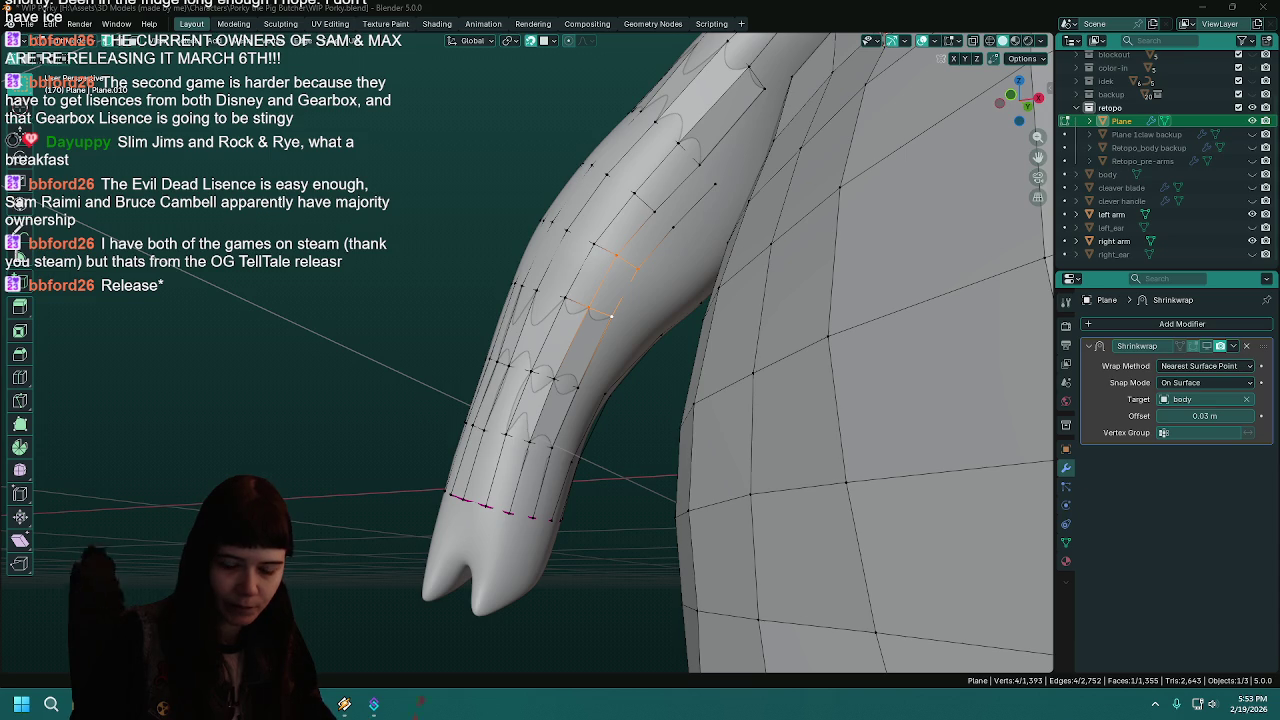
- Fill a quad on the upper inner arm toward the armpit and save WIP Porky.blend
{"action": "mouse_move", "coordinate": [625, 385]}
{"action": "middle_mouse_down"}
{"action": "mouse_move", "coordinate": [583, 403]}
{"action": "mouse_move", "coordinate": [570, 335]}
{"action": "mouse_move", "coordinate": [592, 346]}
{"action": "middle_mouse_up"}
{"action": "left_click", "coordinate": [592, 346]}
{"action": "key", "text": "f"}
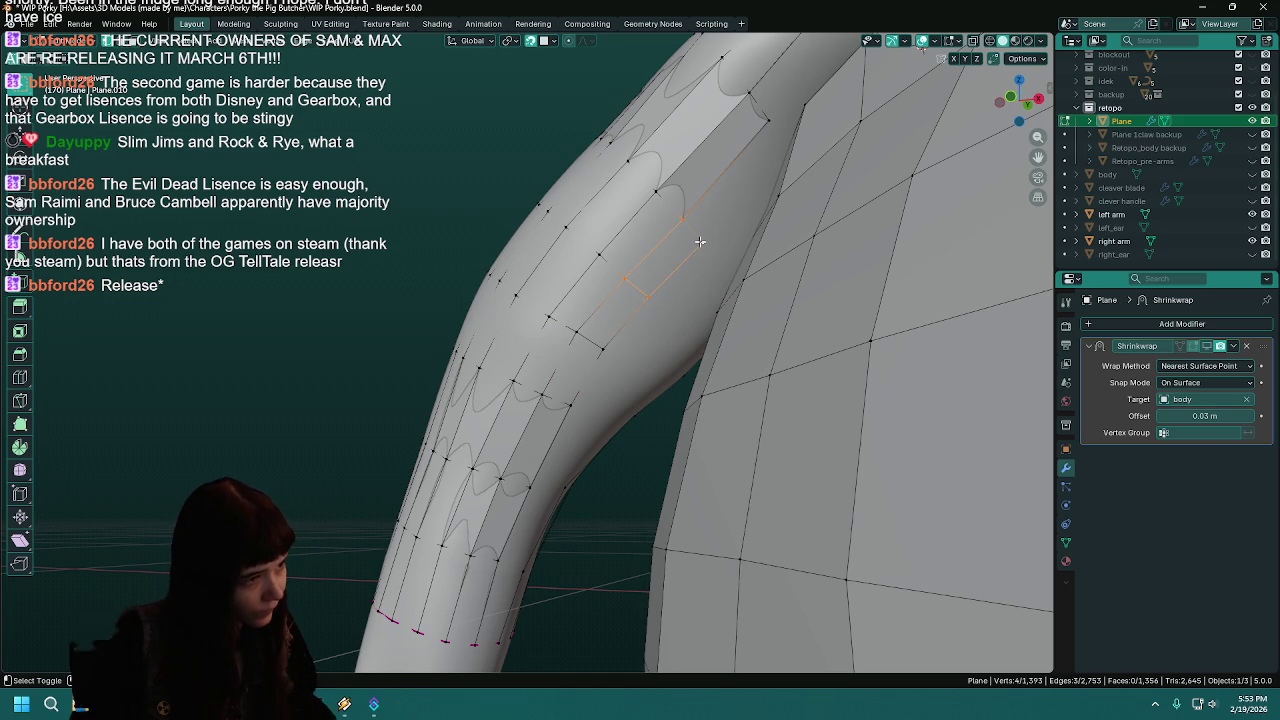
{"action": "mouse_move", "coordinate": [692, 216]}
{"action": "middle_mouse_down"}
{"action": "mouse_move", "coordinate": [660, 270]}
{"action": "mouse_move", "coordinate": [667, 234]}
{"action": "middle_mouse_up"}
{"action": "left_click", "coordinate": [664, 287]}
{"action": "key", "text": "ctrl+s"}
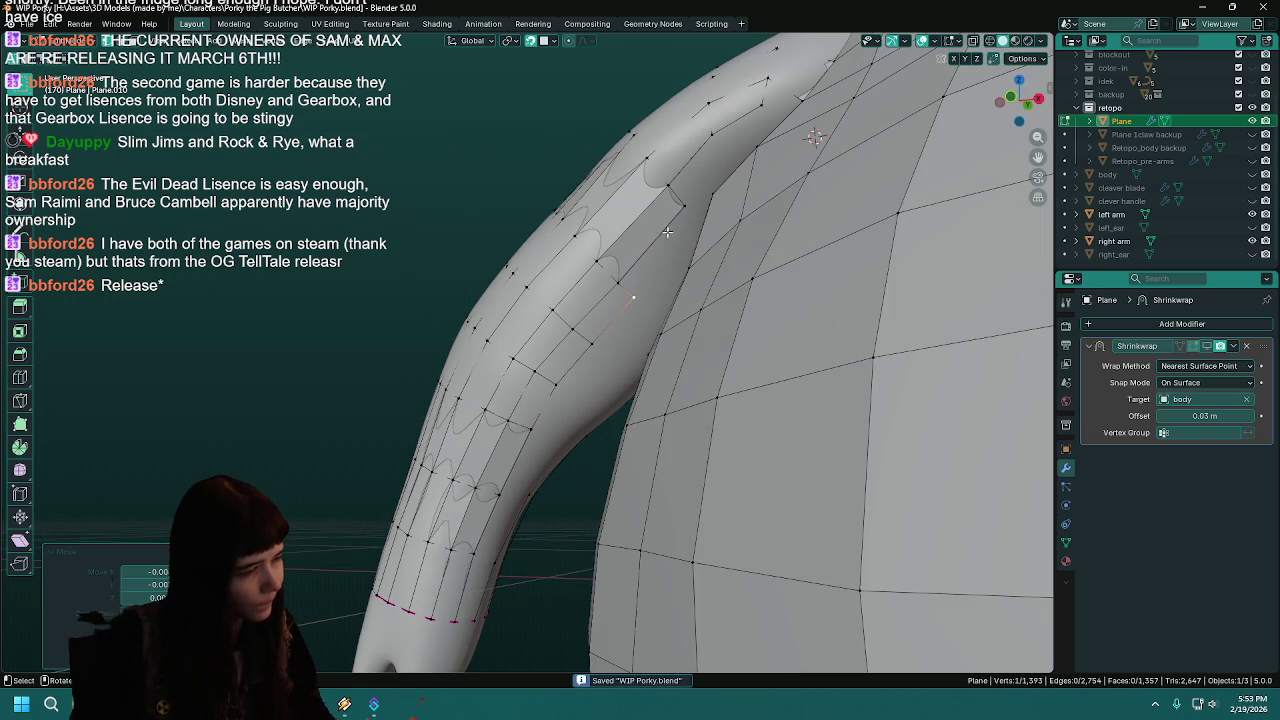
{"action": "mouse_move", "coordinate": [593, 423]}
{"action": "middle_mouse_down"}
{"action": "mouse_move", "coordinate": [597, 336]}
{"action": "mouse_move", "coordinate": [610, 348]}
{"action": "middle_mouse_up"}
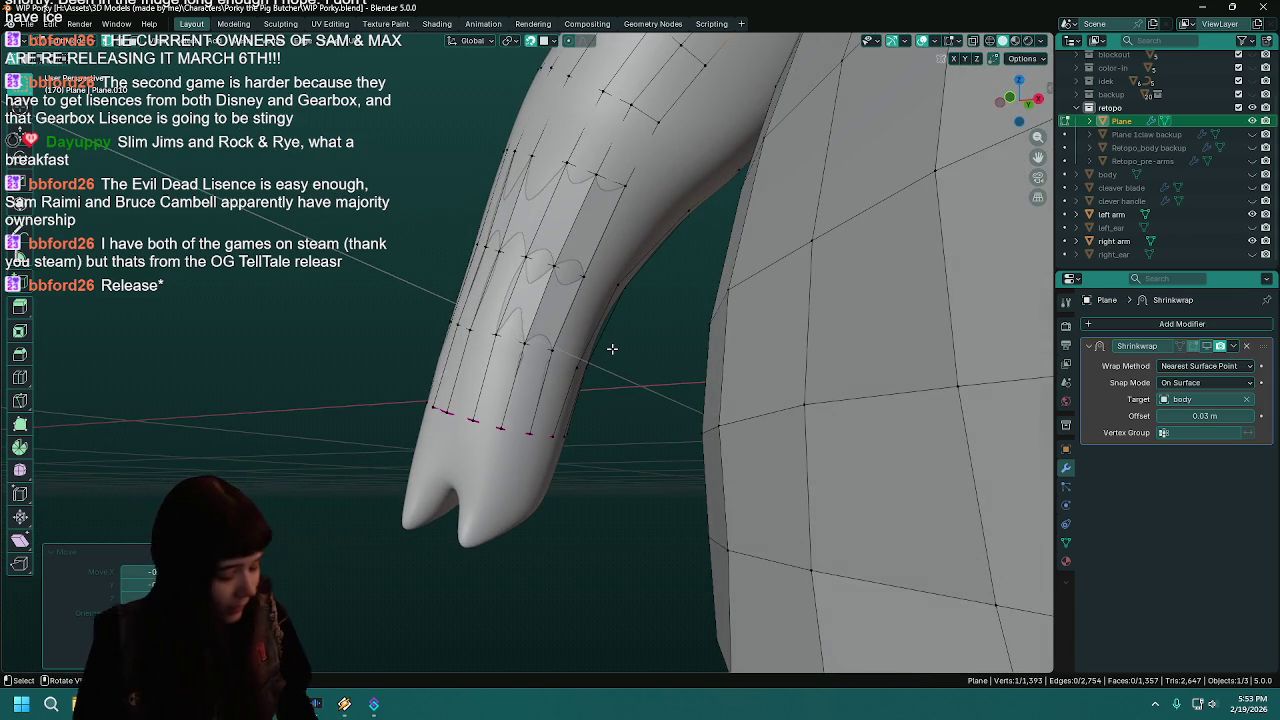
{"action": "key", "text": "ctrl+s"}
{"action": "middle_click_drag", "start_coordinate": [612, 348], "coordinate": [581, 366]}
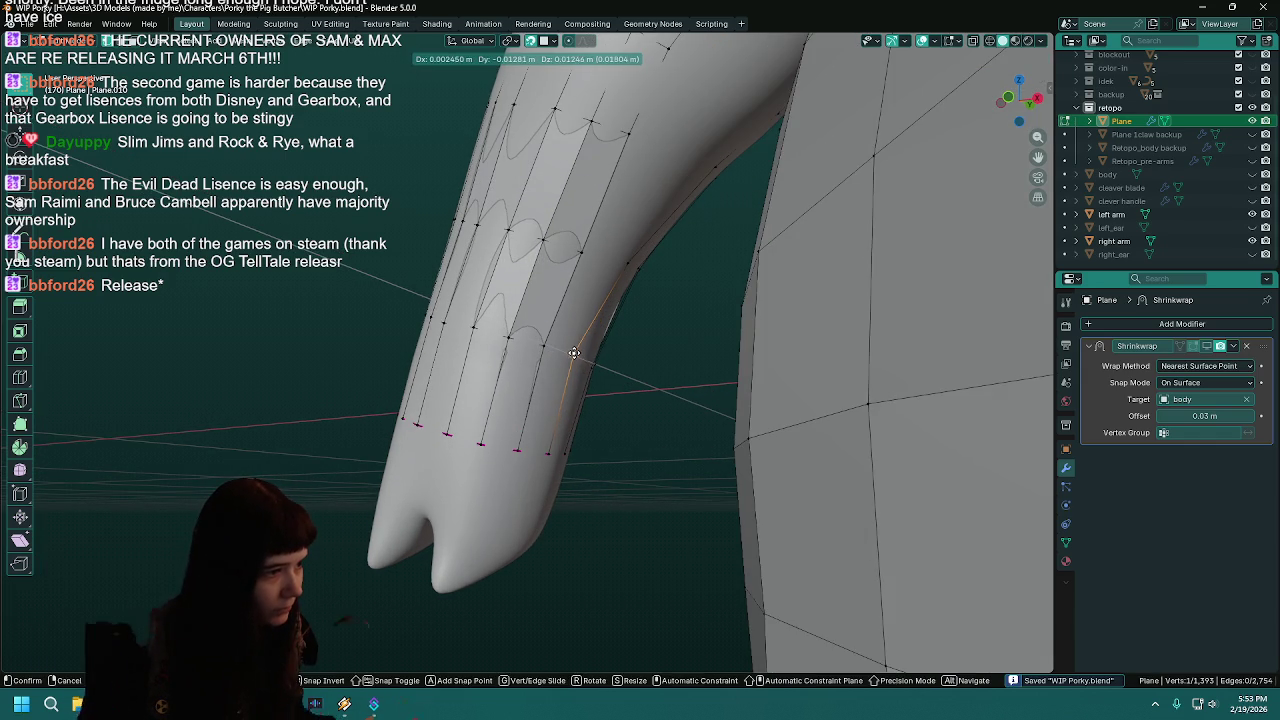
- Fill a face from the lower inner-arm edge and pull its top vertex up toward the armpit
{"action": "left_click", "coordinate": [543, 452]}
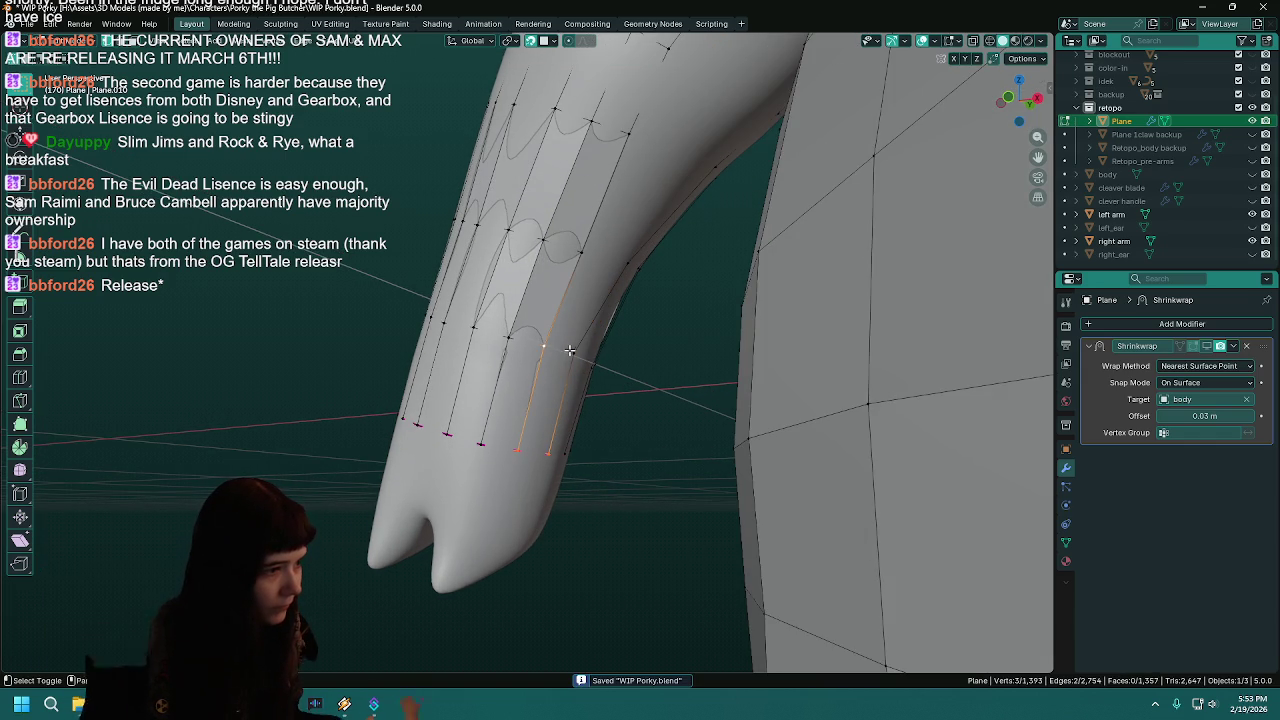
{"action": "key", "text": "f"}
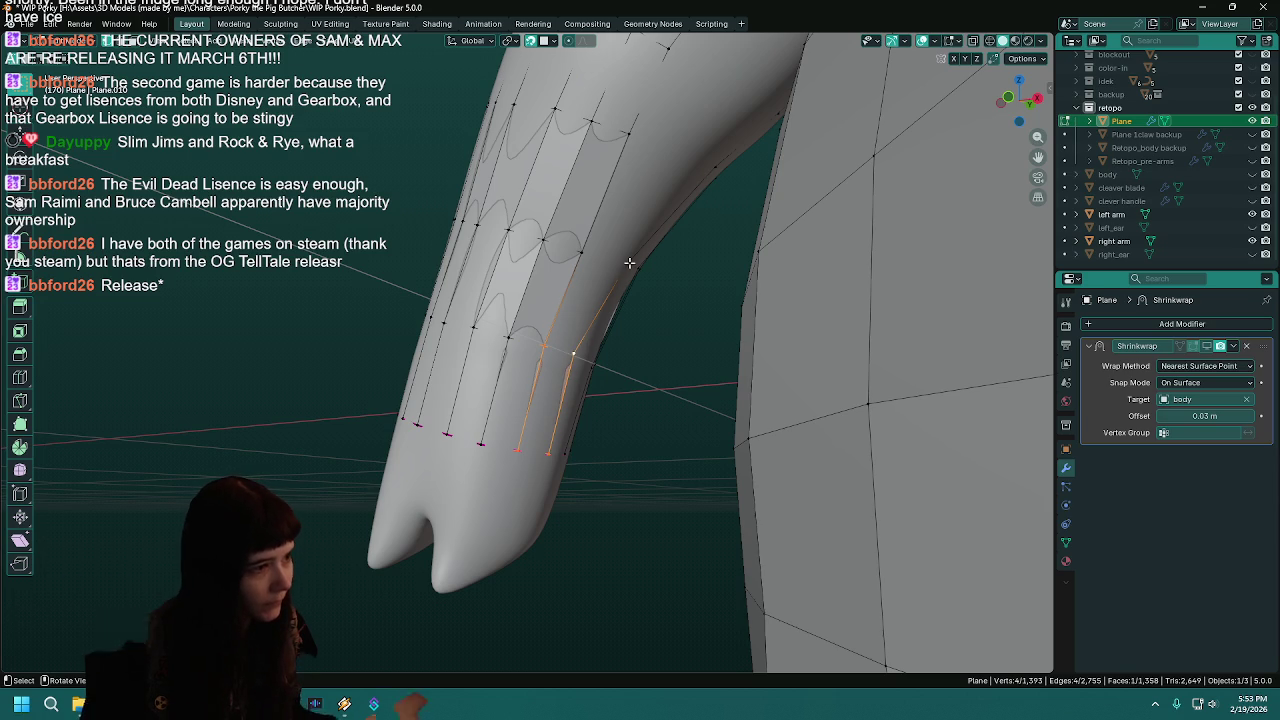
{"action": "middle_click_drag", "start_coordinate": [629, 262], "coordinate": [603, 374]}
{"action": "left_click", "coordinate": [585, 335]}
{"action": "key", "text": "ctrl+s"}
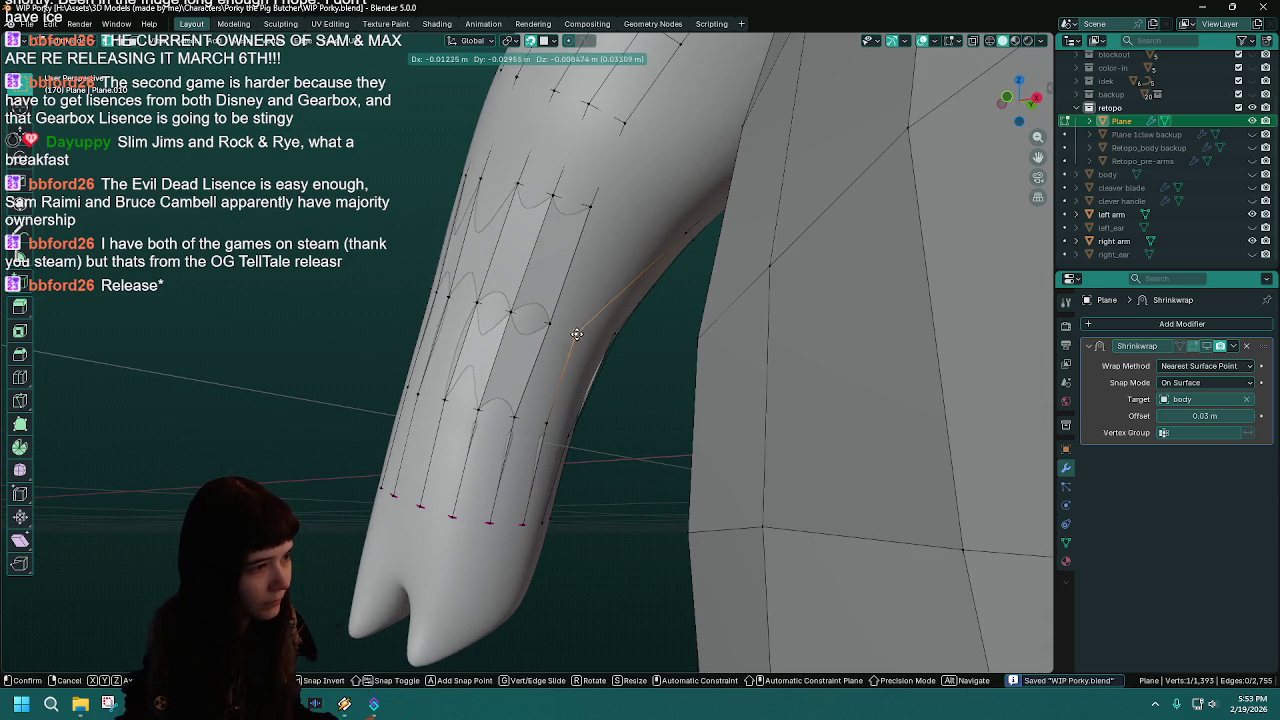
{"action": "key", "text": "g"}
{"action": "left_click", "coordinate": [580, 336]}
{"action": "key", "text": "g"}
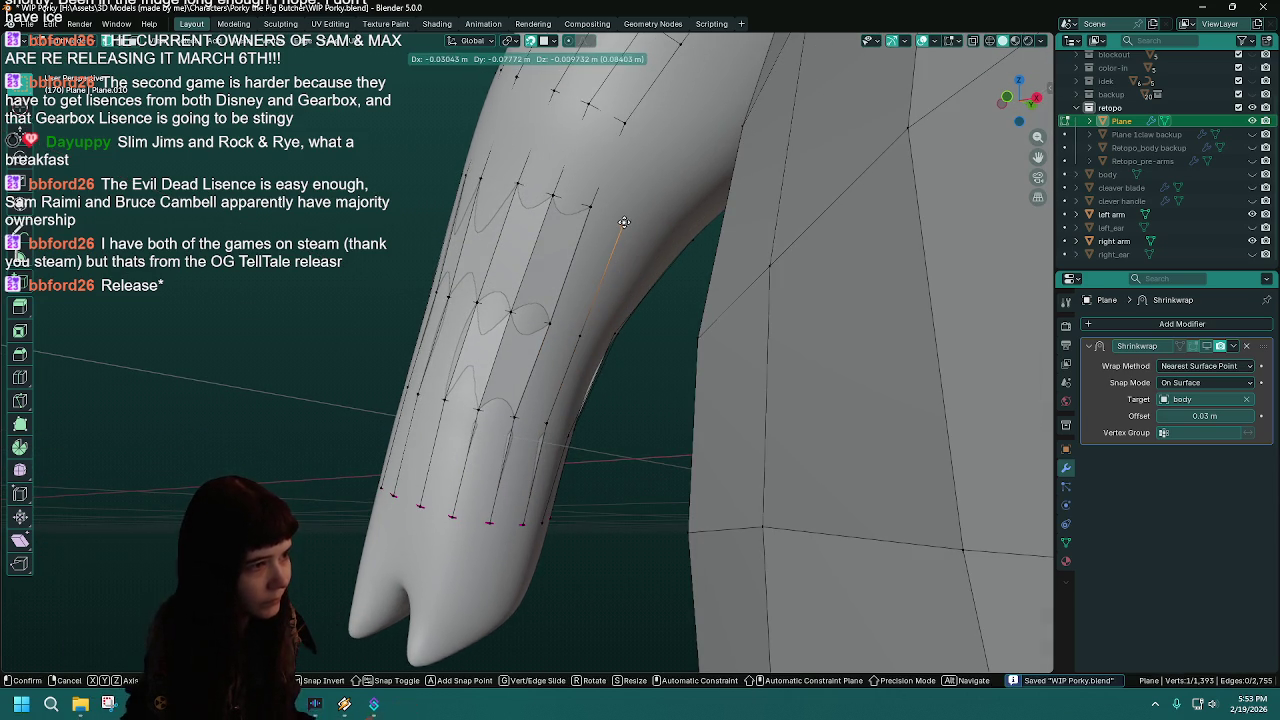
{"action": "left_click", "coordinate": [731, 186]}
{"action": "mouse_move", "coordinate": [731, 186]}
{"action": "middle_mouse_down"}
{"action": "mouse_move", "coordinate": [722, 239]}
{"action": "mouse_move", "coordinate": [793, 355]}
{"action": "mouse_move", "coordinate": [716, 421]}
{"action": "middle_mouse_up"}
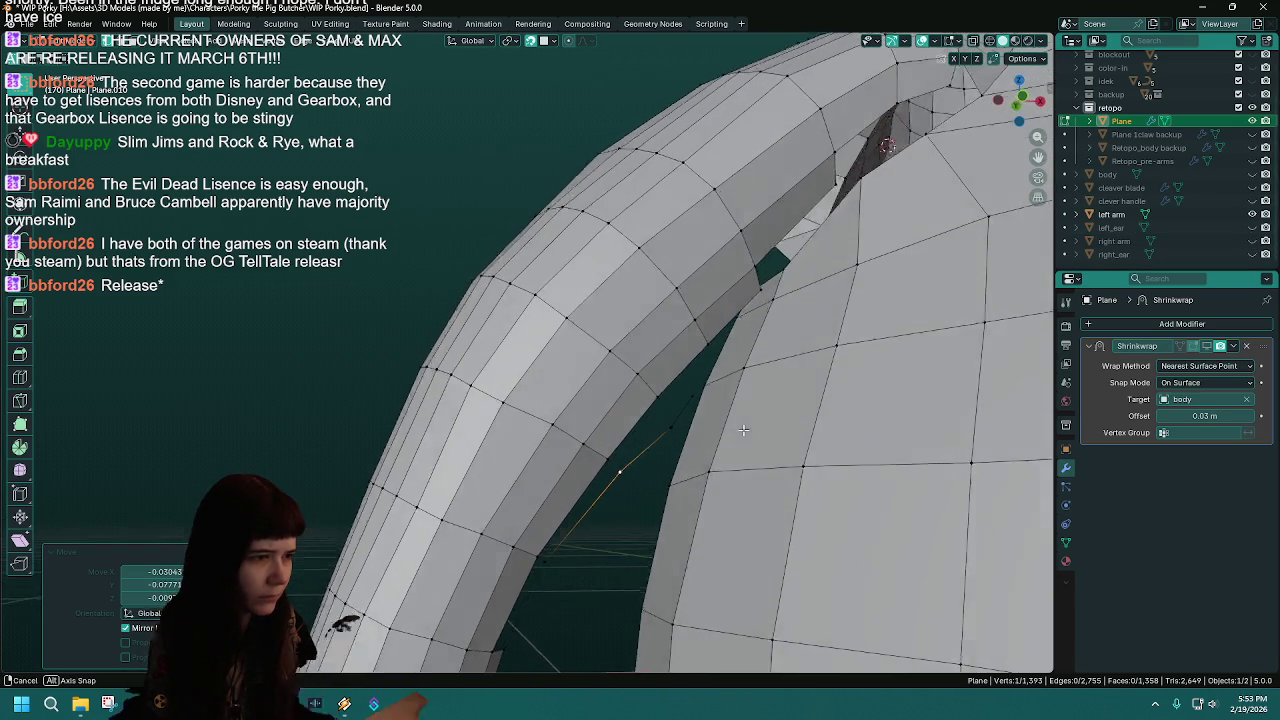
- Show the right arm mesh and move two armpit vertices onto the sculpted arm surface
{"action": "mouse_move", "coordinate": [716, 421]}
{"action": "middle_mouse_down"}
{"action": "mouse_move", "coordinate": [690, 405]}
{"action": "mouse_move", "coordinate": [669, 349]}
{"action": "mouse_move", "coordinate": [561, 321]}
{"action": "middle_mouse_up"}
{"action": "left_click", "coordinate": [1252, 241]}
{"action": "key", "text": "g"}
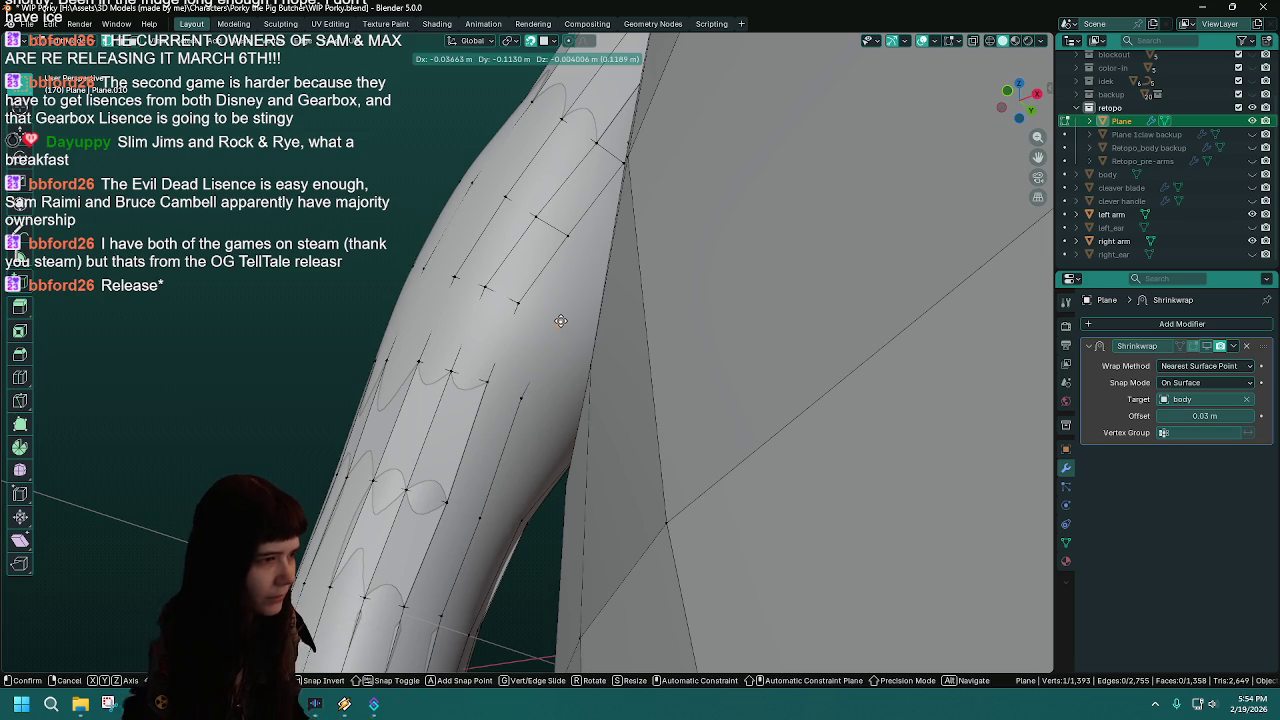
{"action": "left_click", "coordinate": [560, 320]}
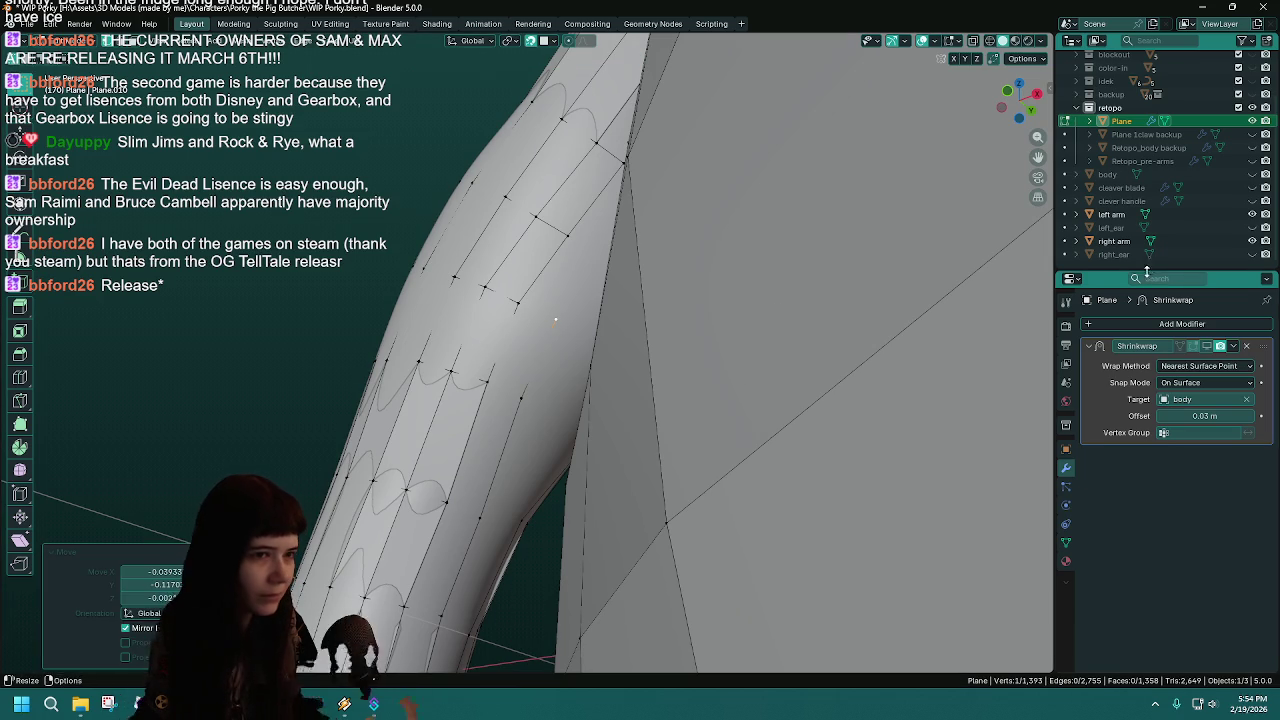
{"action": "left_click", "coordinate": [1253, 242]}
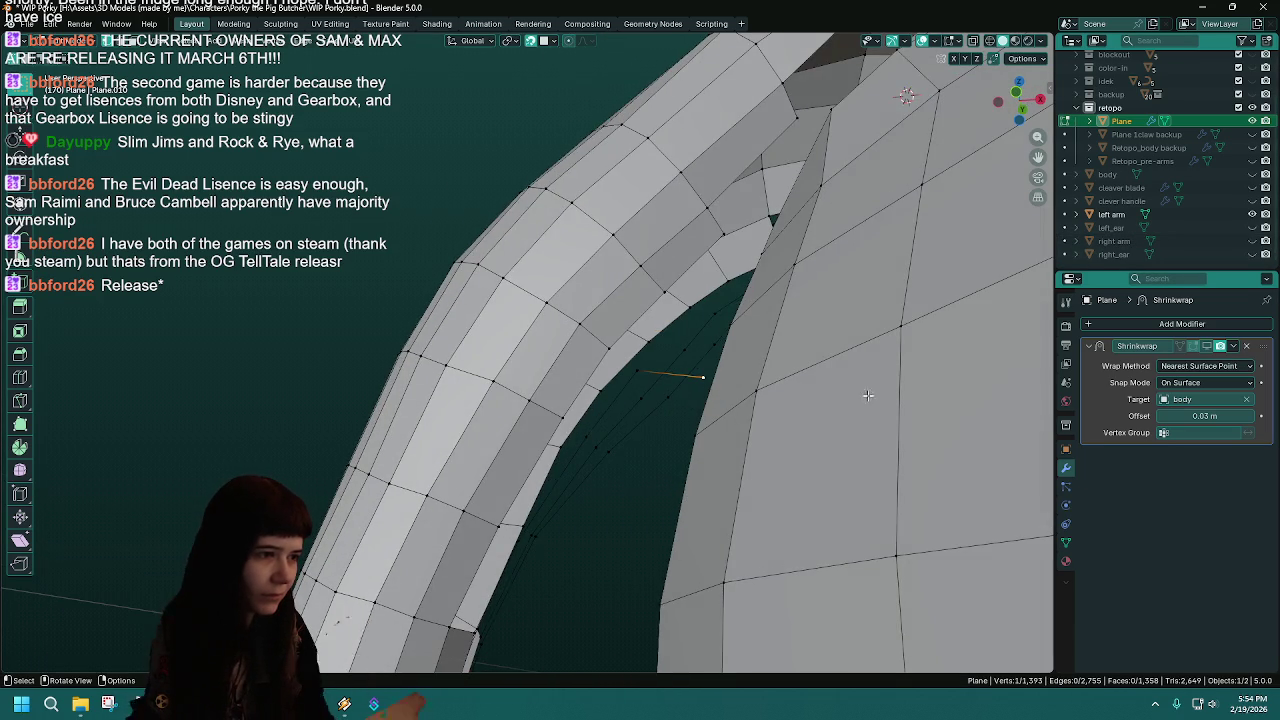
{"action": "left_click", "coordinate": [1253, 242]}
{"action": "middle_click_drag", "start_coordinate": [743, 337], "coordinate": [627, 268]}
{"action": "key", "text": "g"}
{"action": "left_click", "coordinate": [634, 269]}
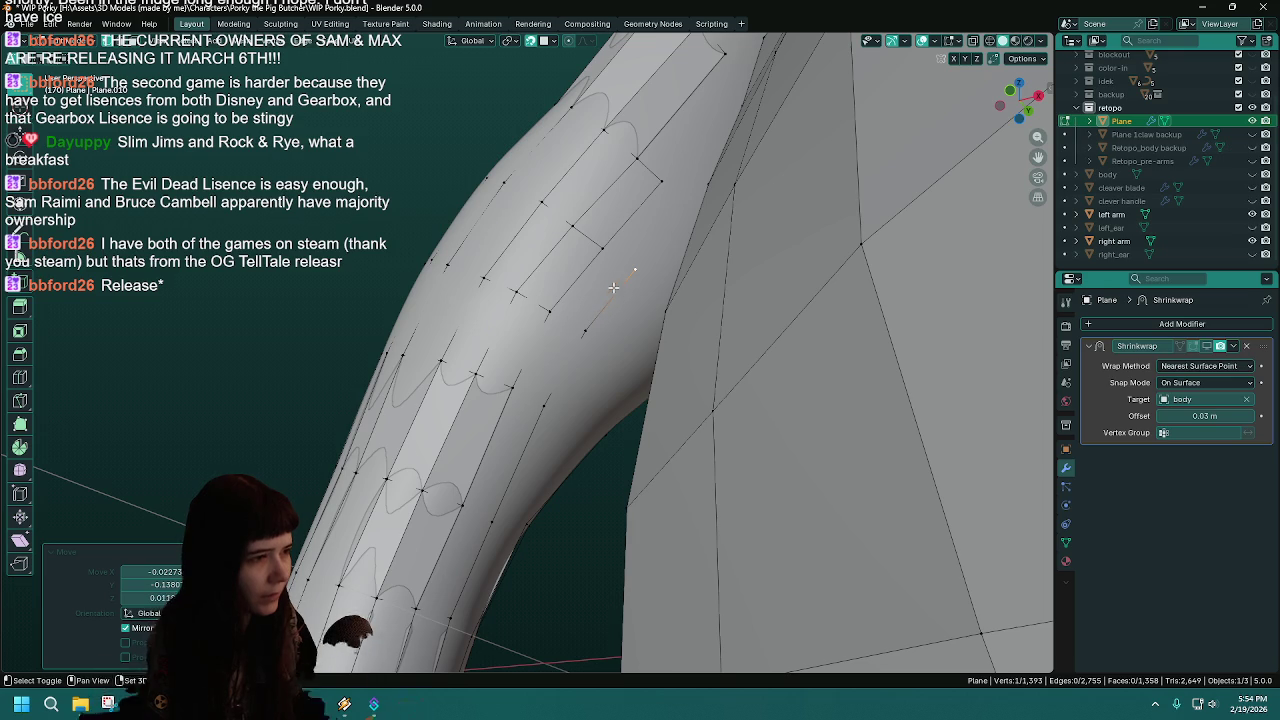
- Fill new quad faces along the inner upper arm, nudging their vertices to fit
{"action": "left_click", "coordinate": [603, 248], "text": "shift"}
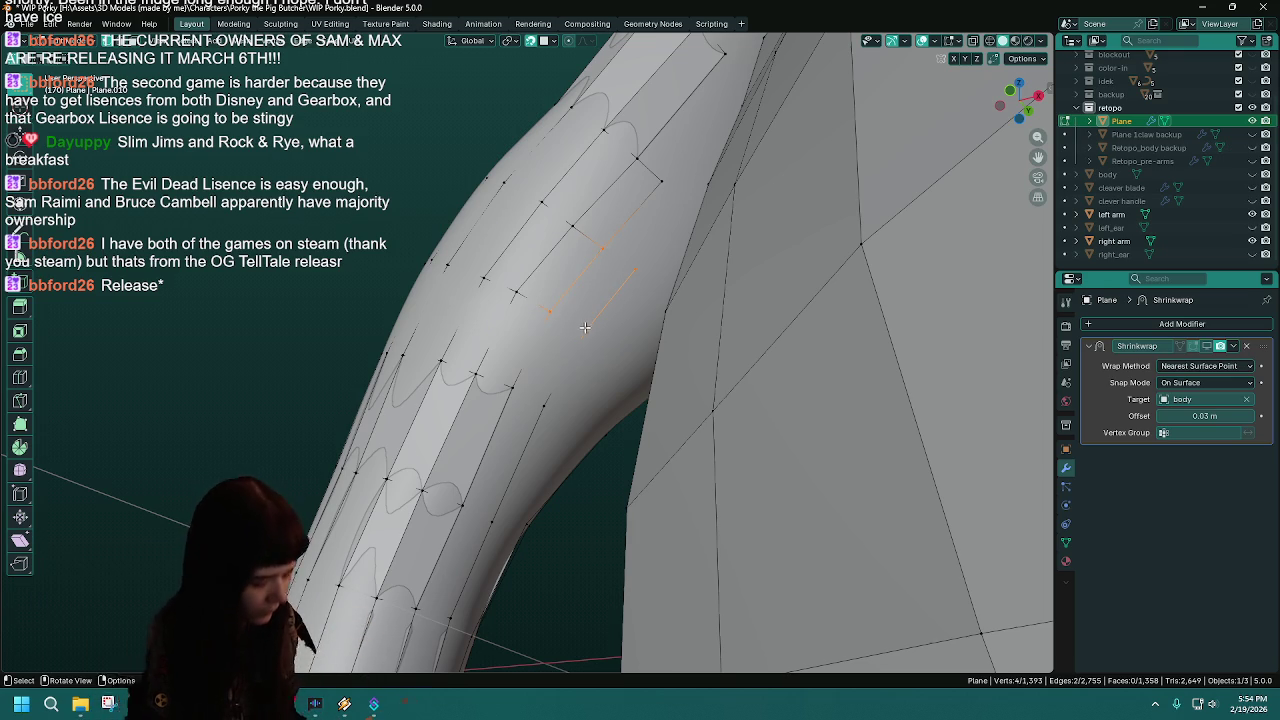
{"action": "key", "text": "f"}
{"action": "middle_click_drag", "start_coordinate": [585, 326], "coordinate": [681, 183], "text": "shift"}
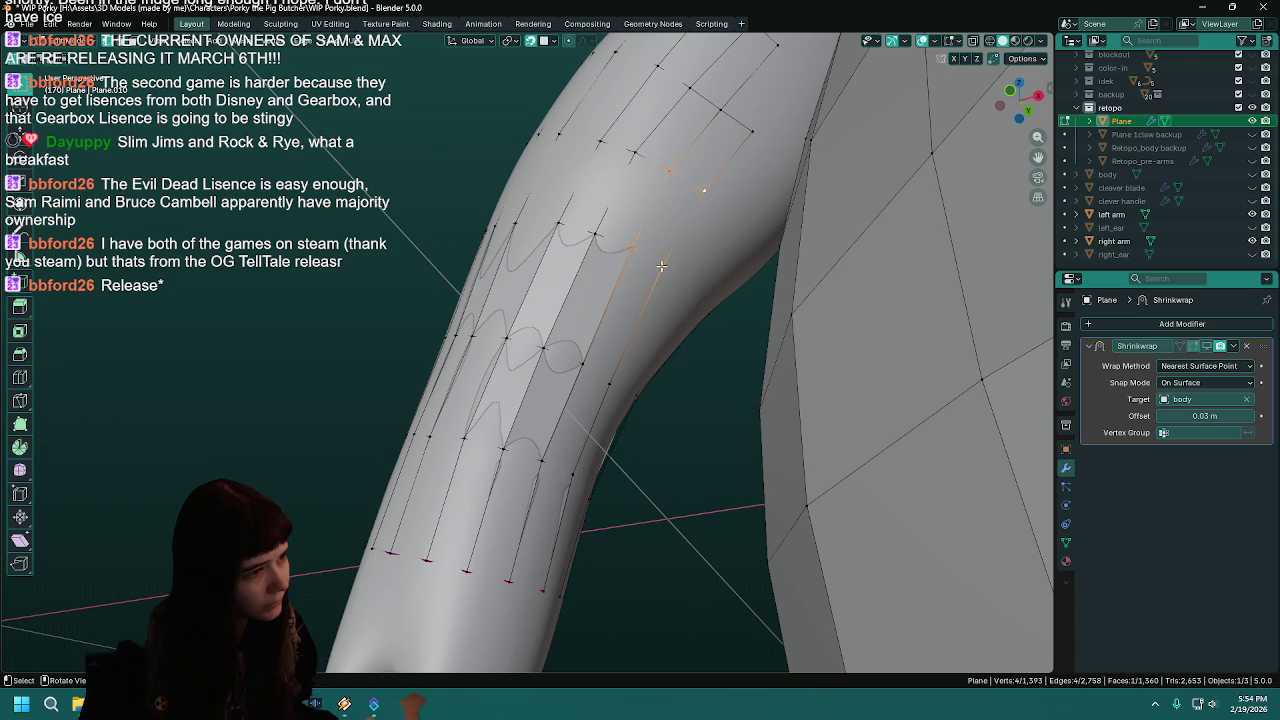
{"action": "left_click_drag", "start_coordinate": [661, 265], "coordinate": [665, 262]}
{"action": "left_click", "coordinate": [634, 246], "text": "shift"}
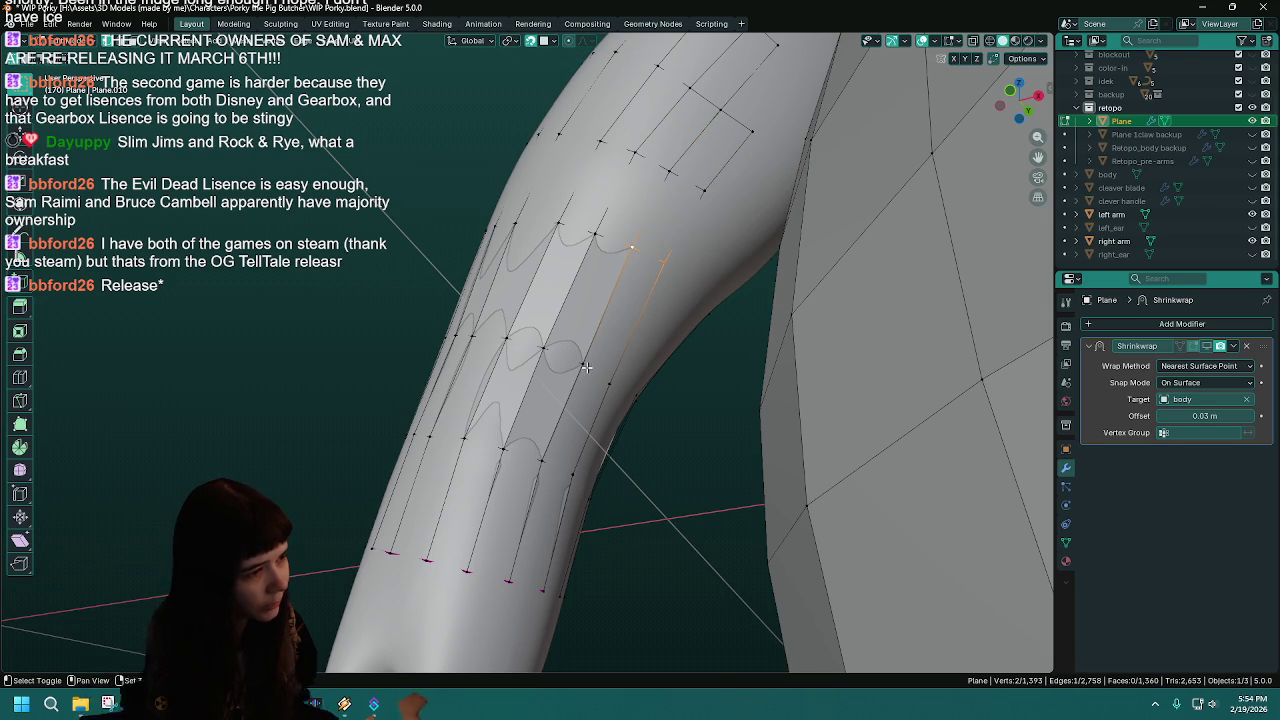
{"action": "key", "text": "f"}
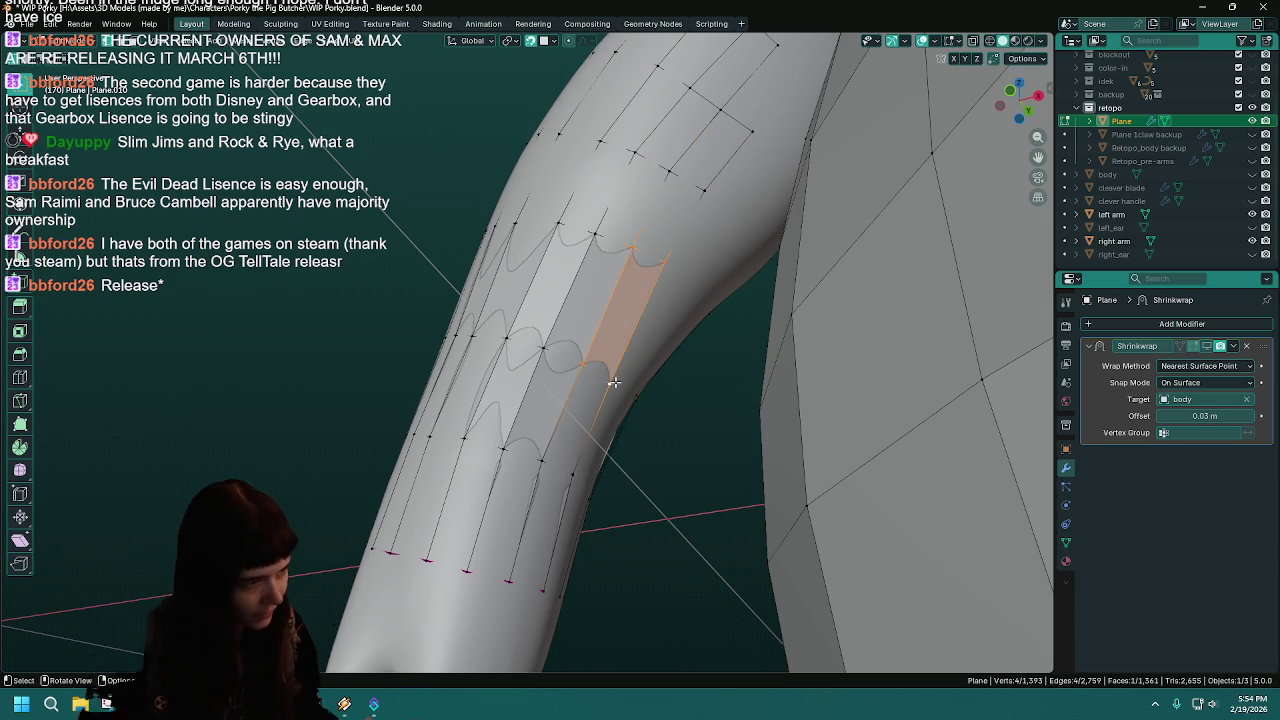
{"action": "left_click_drag", "start_coordinate": [609, 381], "coordinate": [617, 374]}
{"action": "left_click", "coordinate": [580, 364], "text": "shift"}
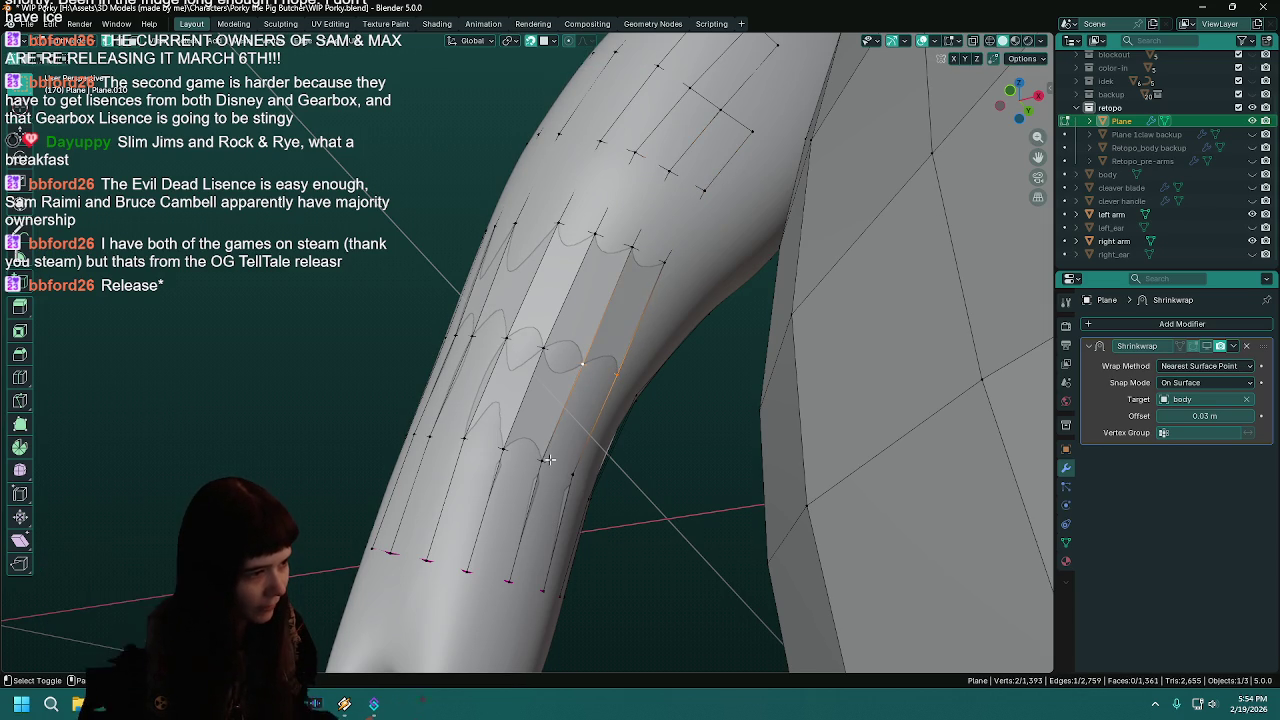
{"action": "left_click_drag", "start_coordinate": [568, 476], "coordinate": [572, 470]}
{"action": "key", "text": "f"}
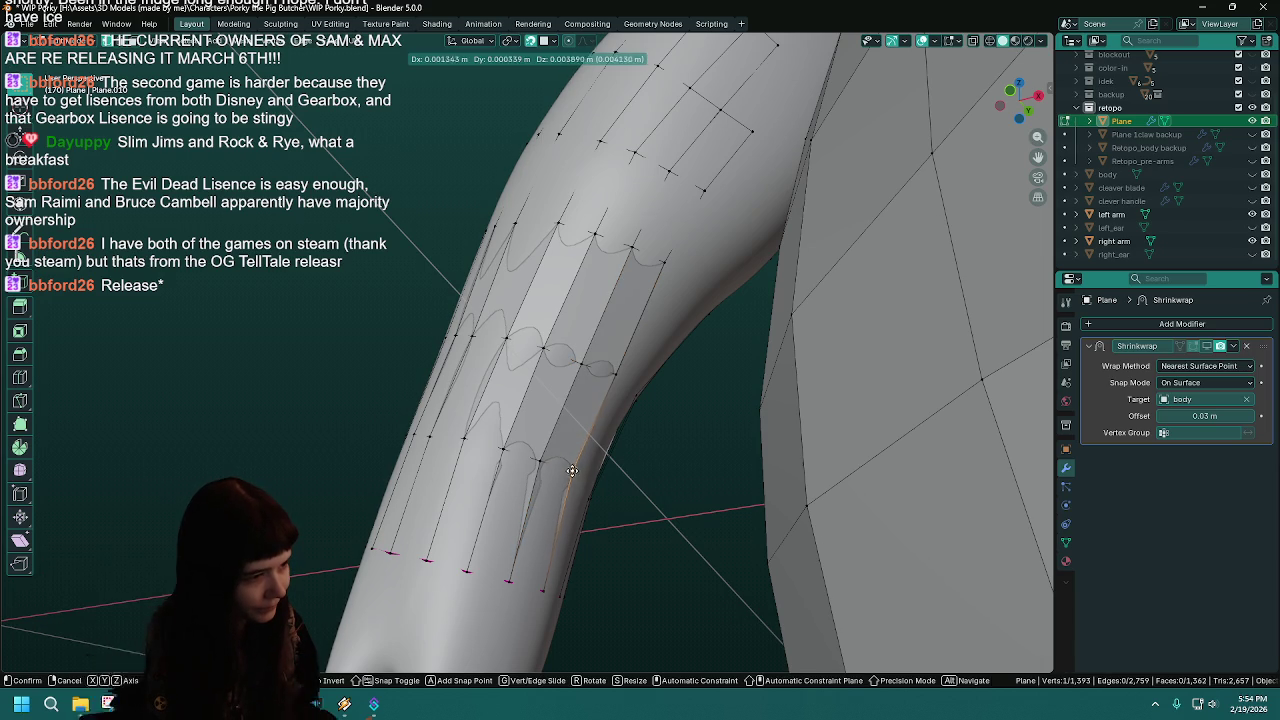
- Slide the lower-arm vertices into place along the surface and save the blend file
{"action": "middle_click_drag", "start_coordinate": [570, 472], "coordinate": [519, 403], "text": "shift"}
{"action": "left_click", "coordinate": [499, 487], "text": "shift"}
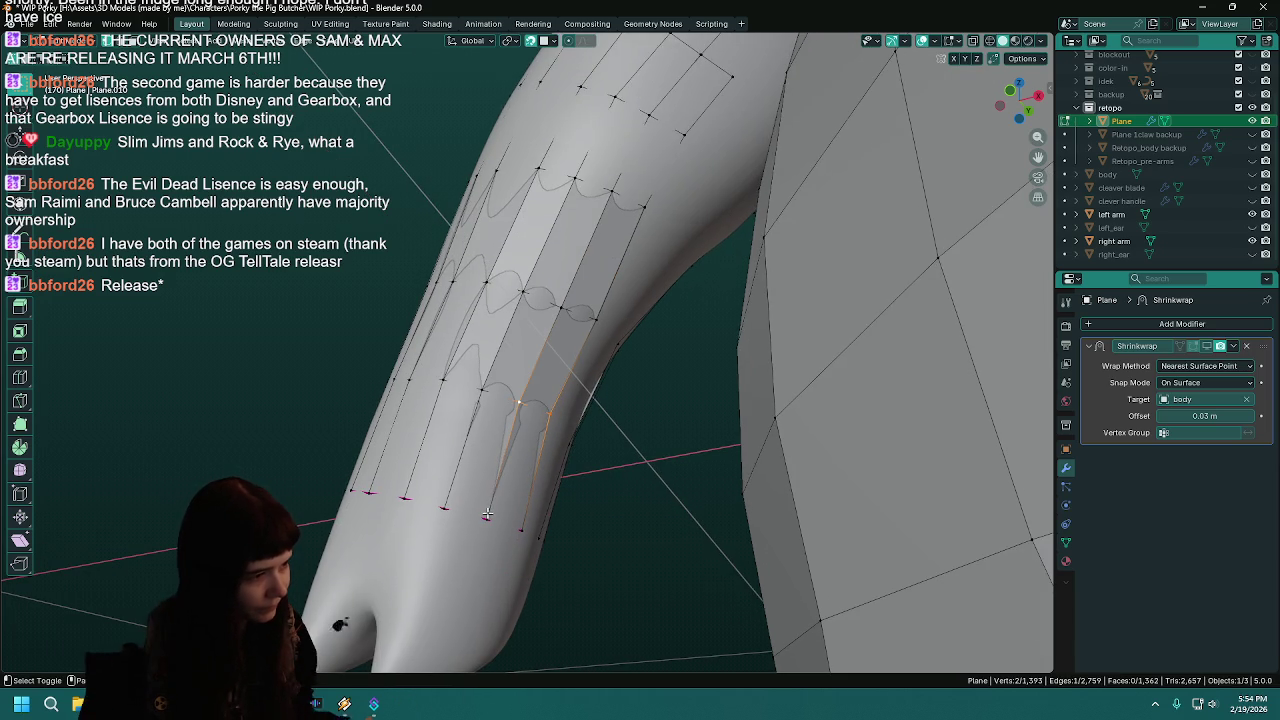
{"action": "mouse_move", "coordinate": [549, 510]}
{"action": "middle_mouse_down"}
{"action": "mouse_move", "coordinate": [641, 510]}
{"action": "mouse_move", "coordinate": [573, 433]}
{"action": "middle_mouse_up"}
{"action": "key", "text": "ctrl+s"}
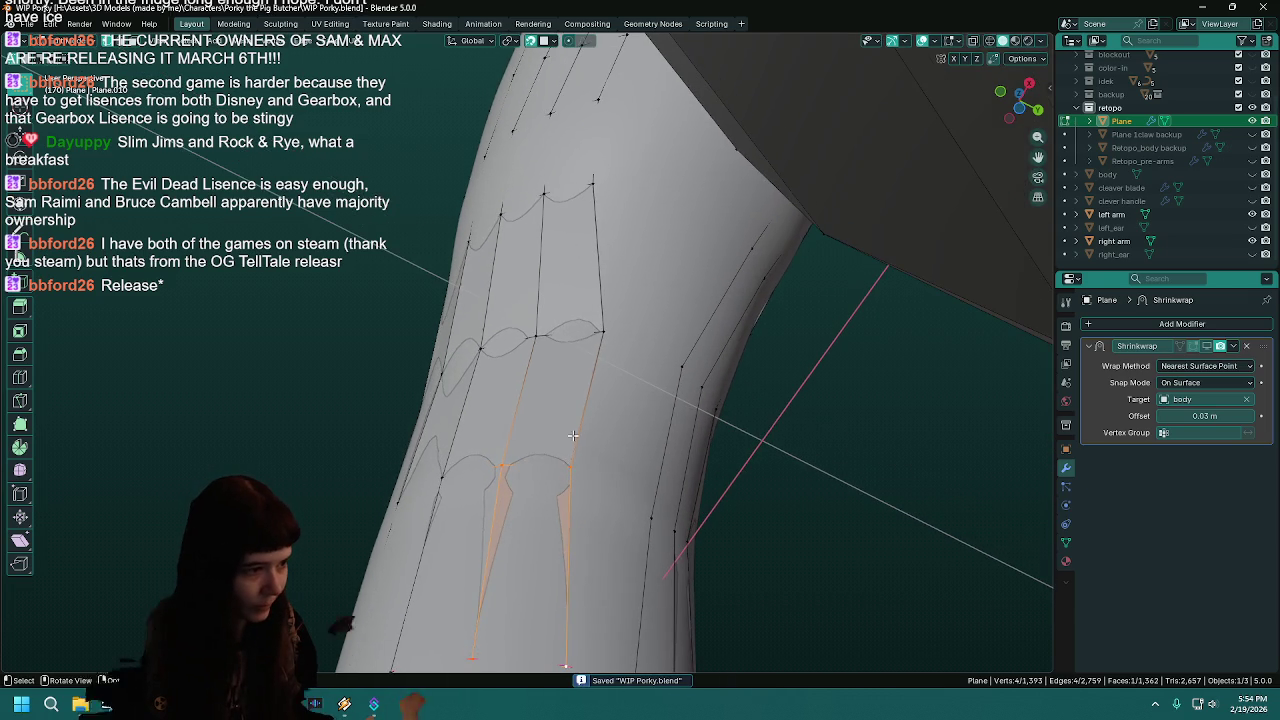
{"action": "left_click_drag", "start_coordinate": [567, 465], "coordinate": [577, 467]}
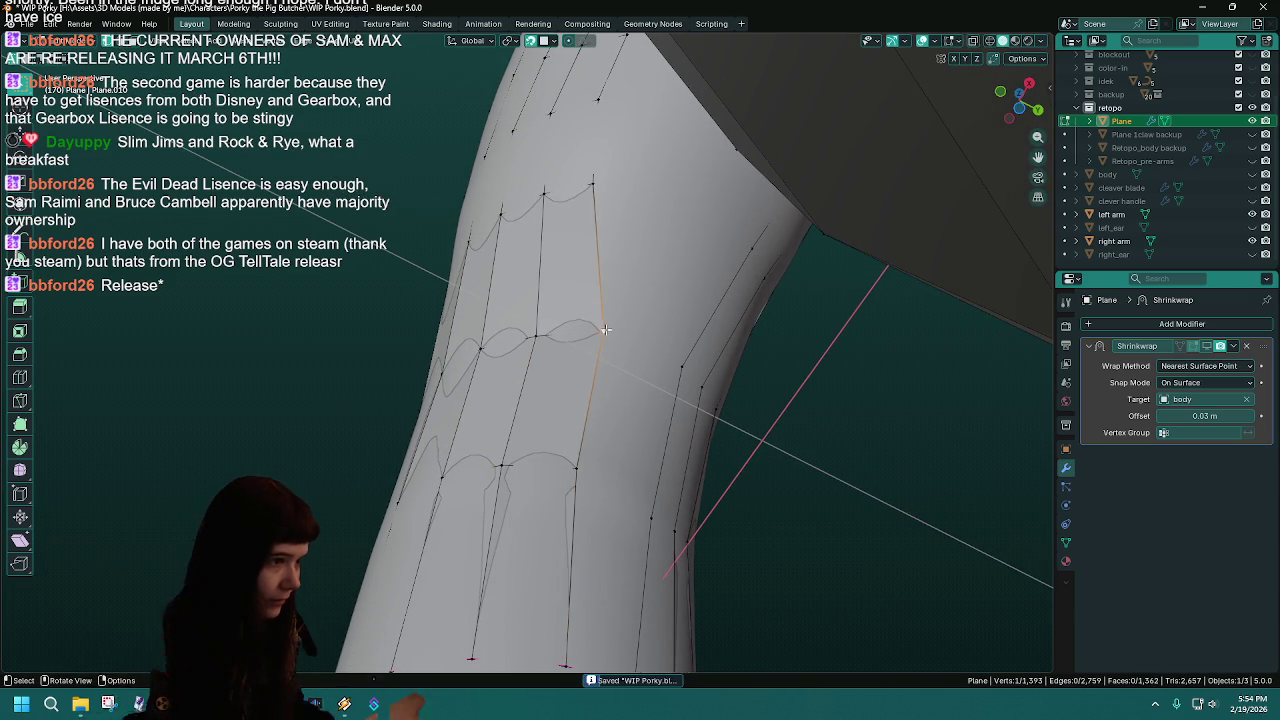
{"action": "middle_click_drag", "start_coordinate": [604, 330], "coordinate": [615, 315]}
{"action": "middle_click_drag", "start_coordinate": [603, 227], "coordinate": [620, 238]}
{"action": "left_click_drag", "start_coordinate": [621, 240], "coordinate": [623, 241]}
{"action": "key", "text": "ctrl+s"}
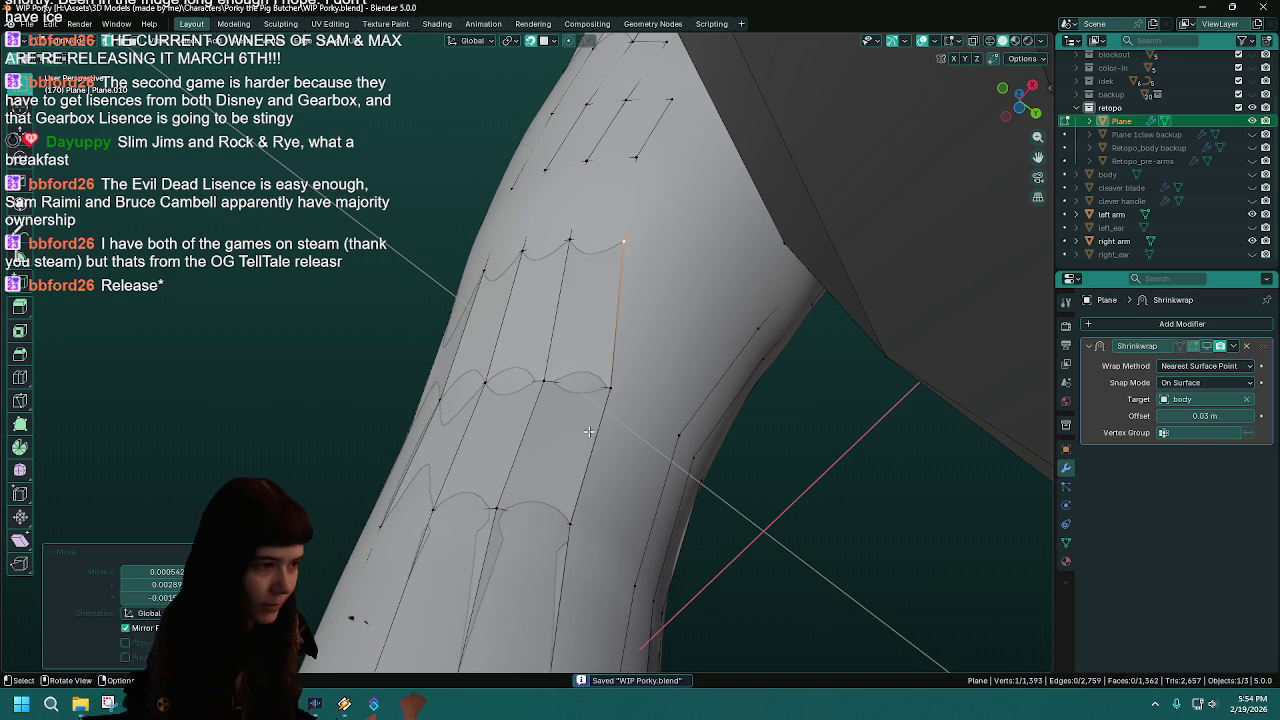
{"action": "mouse_move", "coordinate": [626, 412]}
{"action": "middle_mouse_down"}
{"action": "mouse_move", "coordinate": [635, 385]}
{"action": "mouse_move", "coordinate": [657, 391]}
{"action": "mouse_move", "coordinate": [596, 369]}
{"action": "middle_mouse_up"}
{"action": "key", "text": "ctrl+s"}
- Move one more arm retopology vertex onto the sculpted surface and check it
{"action": "left_click", "coordinate": [598, 371]}
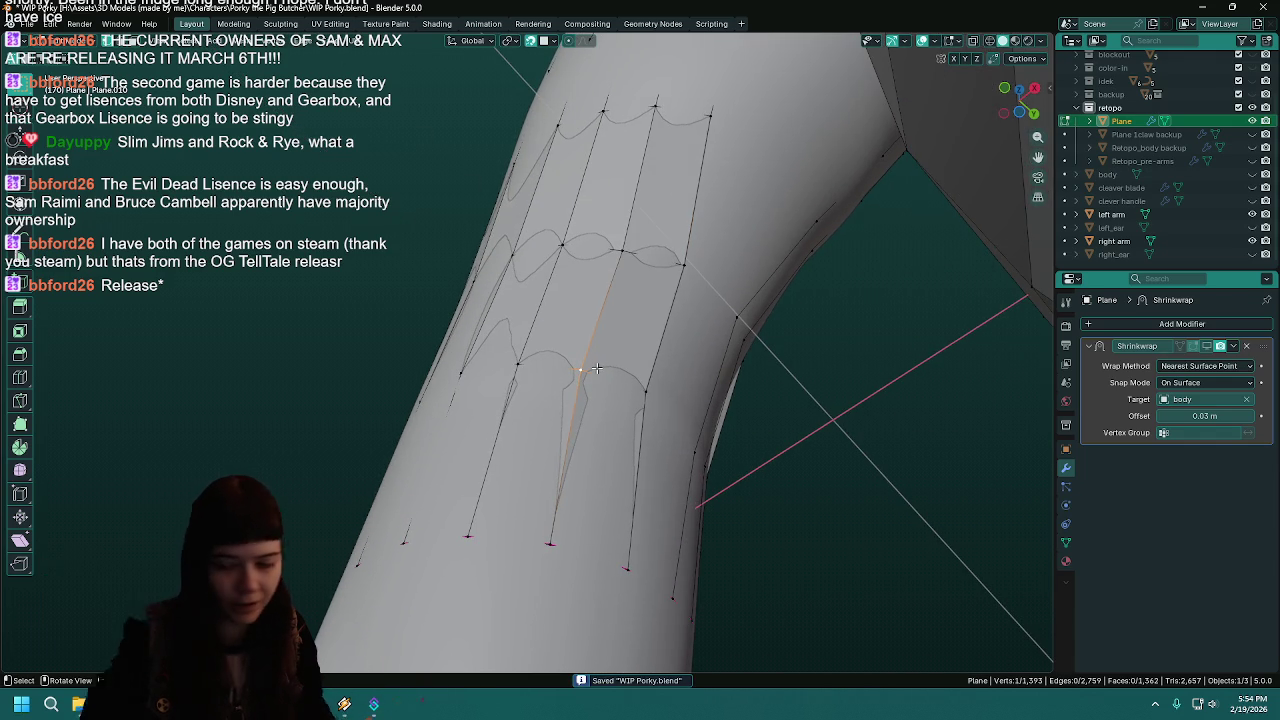
{"action": "key", "text": "g"}
{"action": "left_click", "coordinate": [585, 372]}
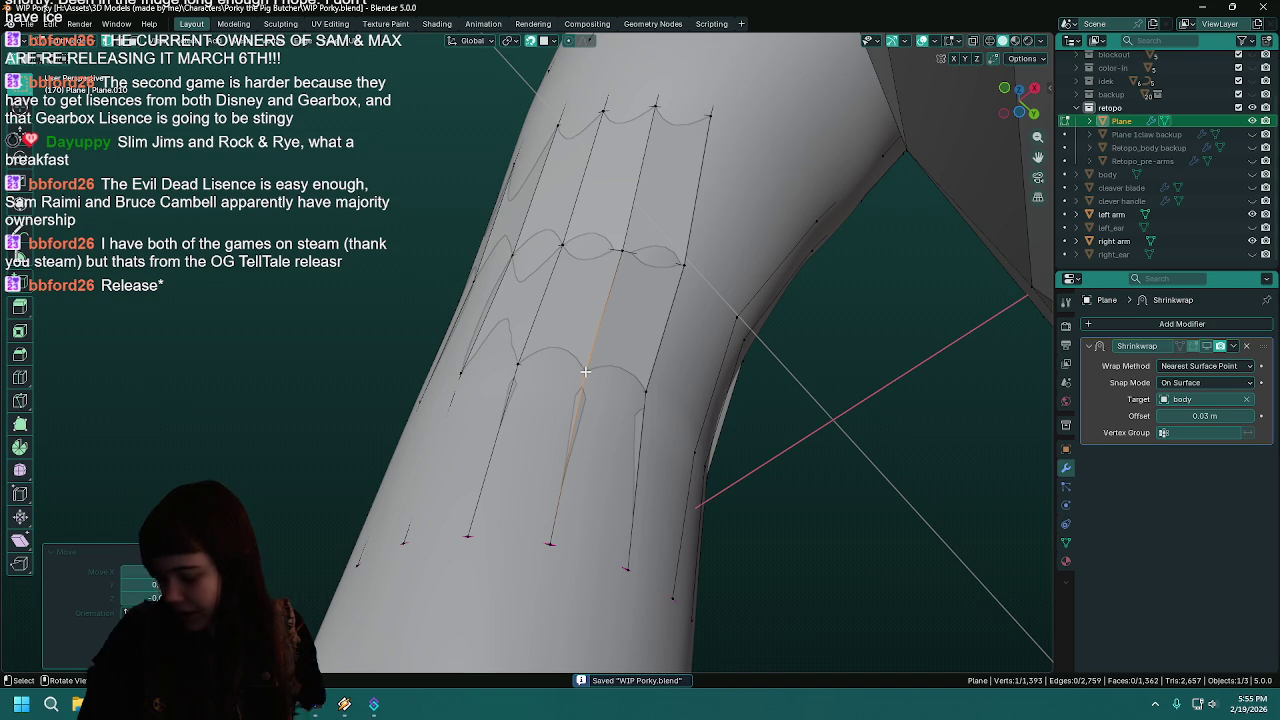
{"action": "mouse_move", "coordinate": [585, 372]}
{"action": "middle_mouse_down"}
{"action": "mouse_move", "coordinate": [540, 366]}
{"action": "mouse_move", "coordinate": [593, 407]}
{"action": "mouse_move", "coordinate": [588, 360]}
{"action": "middle_mouse_up"}
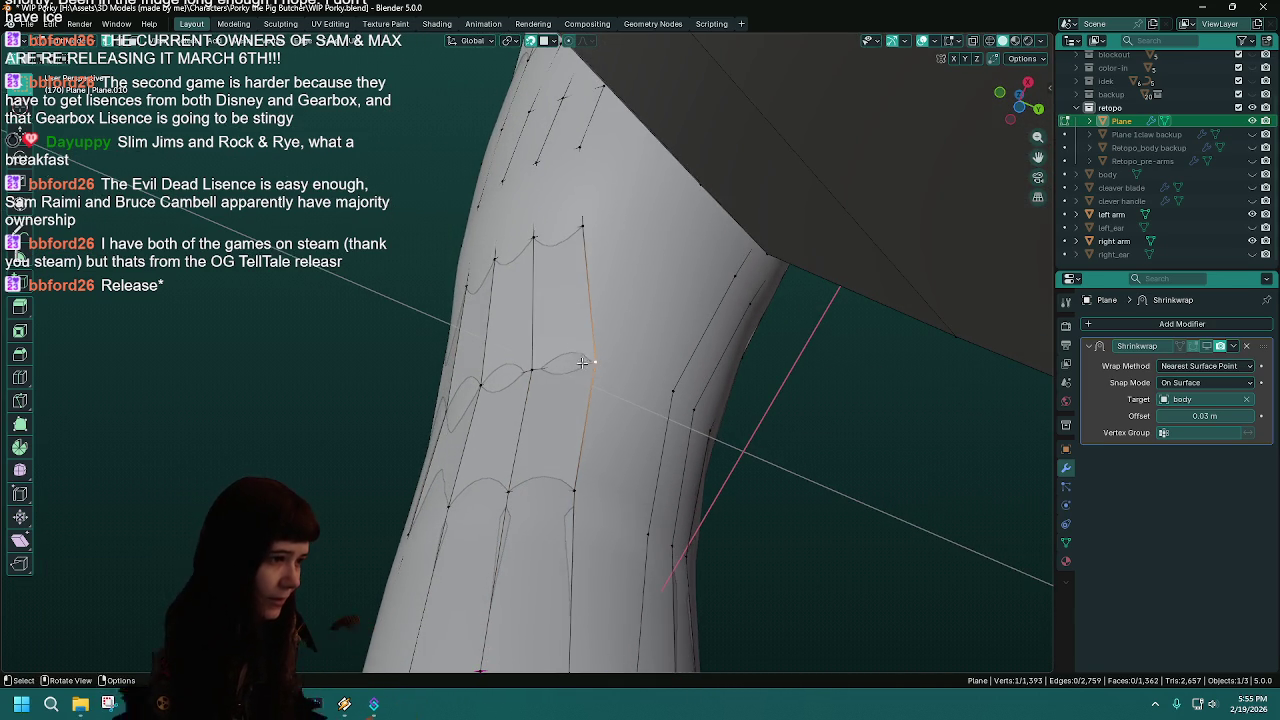
- Reposition two inner-arm vertices and save WIP Porky.blend
{"action": "key", "text": "g"}
{"action": "left_click", "coordinate": [587, 363]}
{"action": "key", "text": "ctrl+s"}
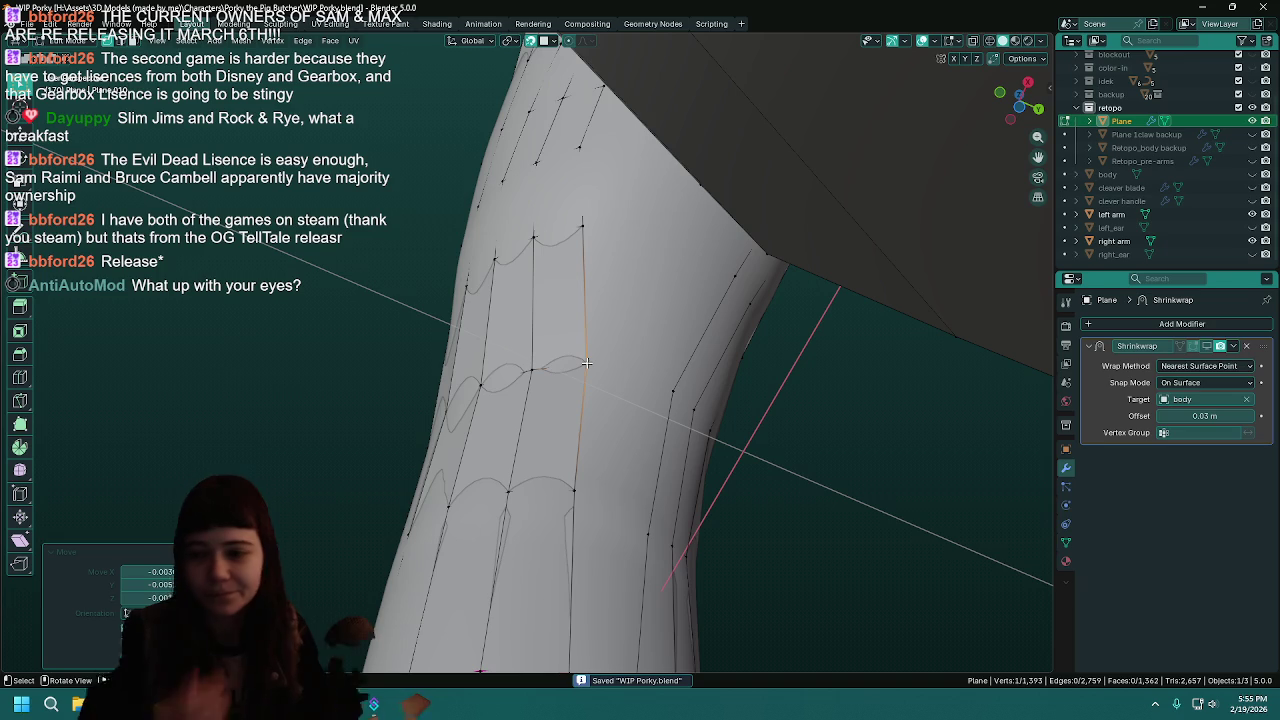
{"action": "mouse_move", "coordinate": [587, 363]}
{"action": "middle_mouse_down"}
{"action": "mouse_move", "coordinate": [634, 380]}
{"action": "mouse_move", "coordinate": [598, 151]}
{"action": "middle_mouse_up"}
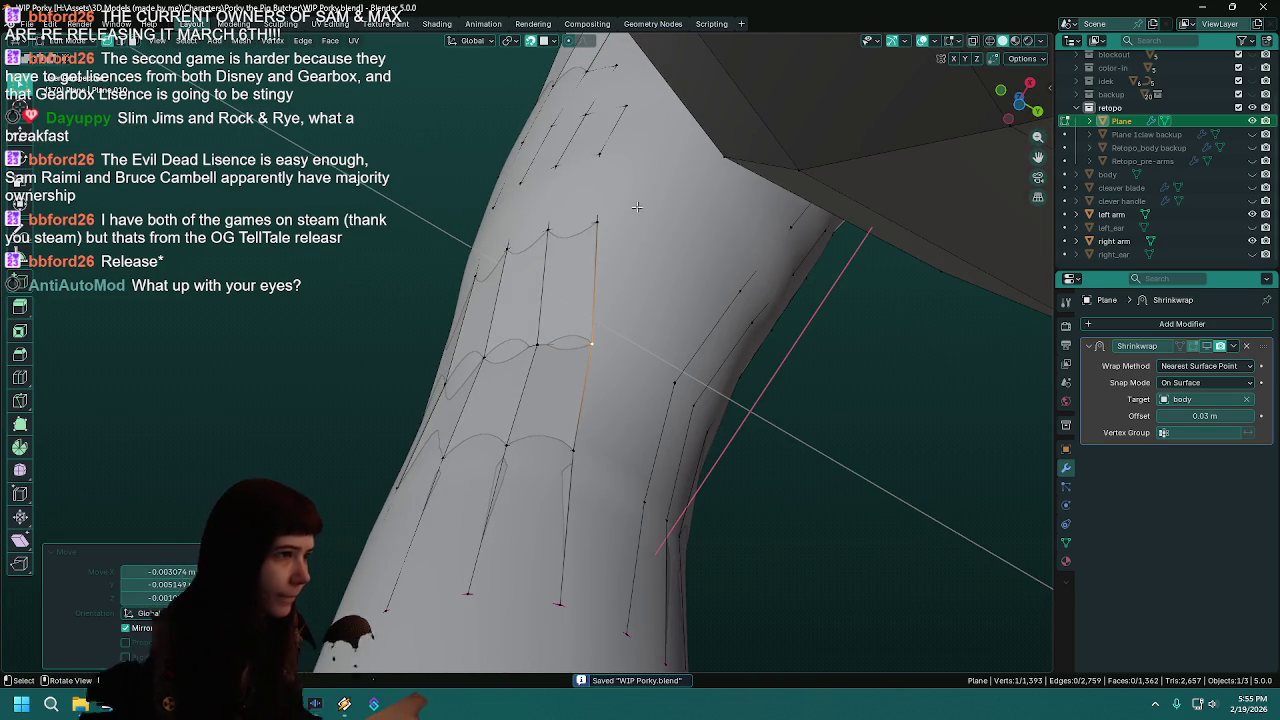
{"action": "key", "text": "g"}
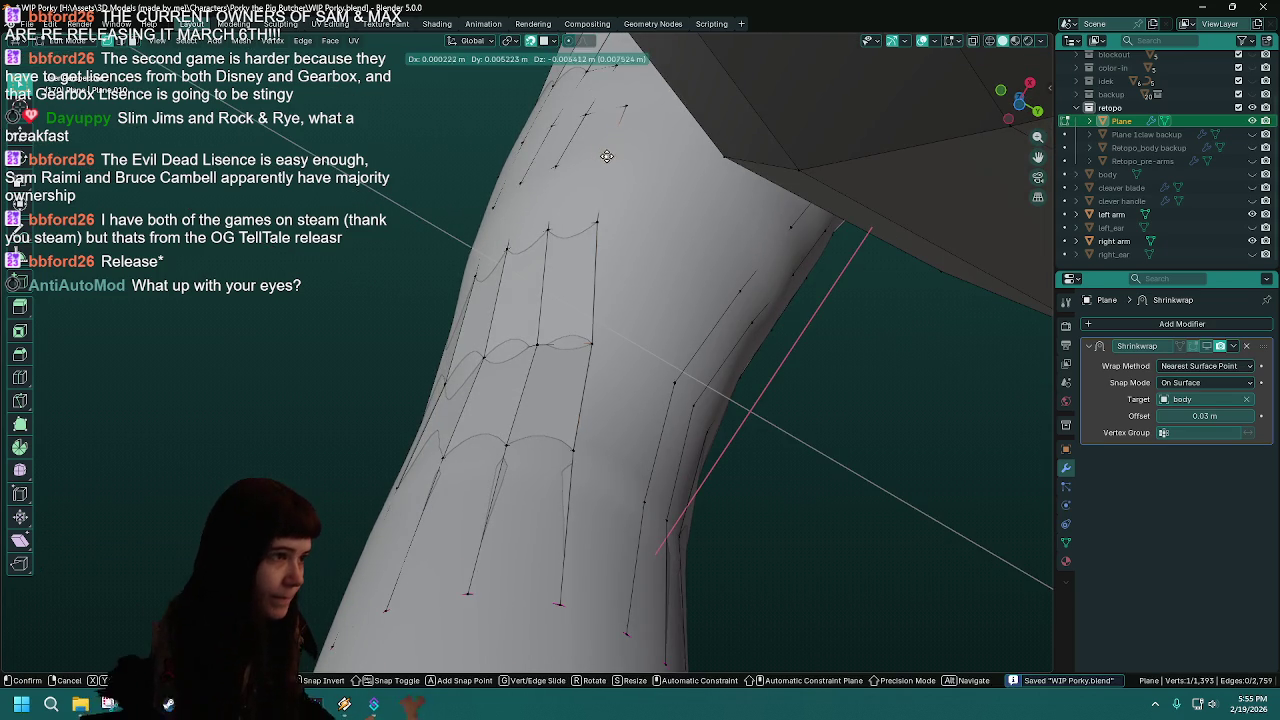
{"action": "left_click", "coordinate": [608, 152]}
{"action": "mouse_move", "coordinate": [608, 152]}
{"action": "middle_mouse_down"}
{"action": "mouse_move", "coordinate": [723, 329]}
{"action": "mouse_move", "coordinate": [758, 301]}
{"action": "mouse_move", "coordinate": [754, 231]}
{"action": "mouse_move", "coordinate": [717, 267]}
{"action": "middle_mouse_up"}
- Move another vertex twice so its edge strip lines up, then save
{"action": "key", "text": "g"}
{"action": "left_click", "coordinate": [752, 243]}
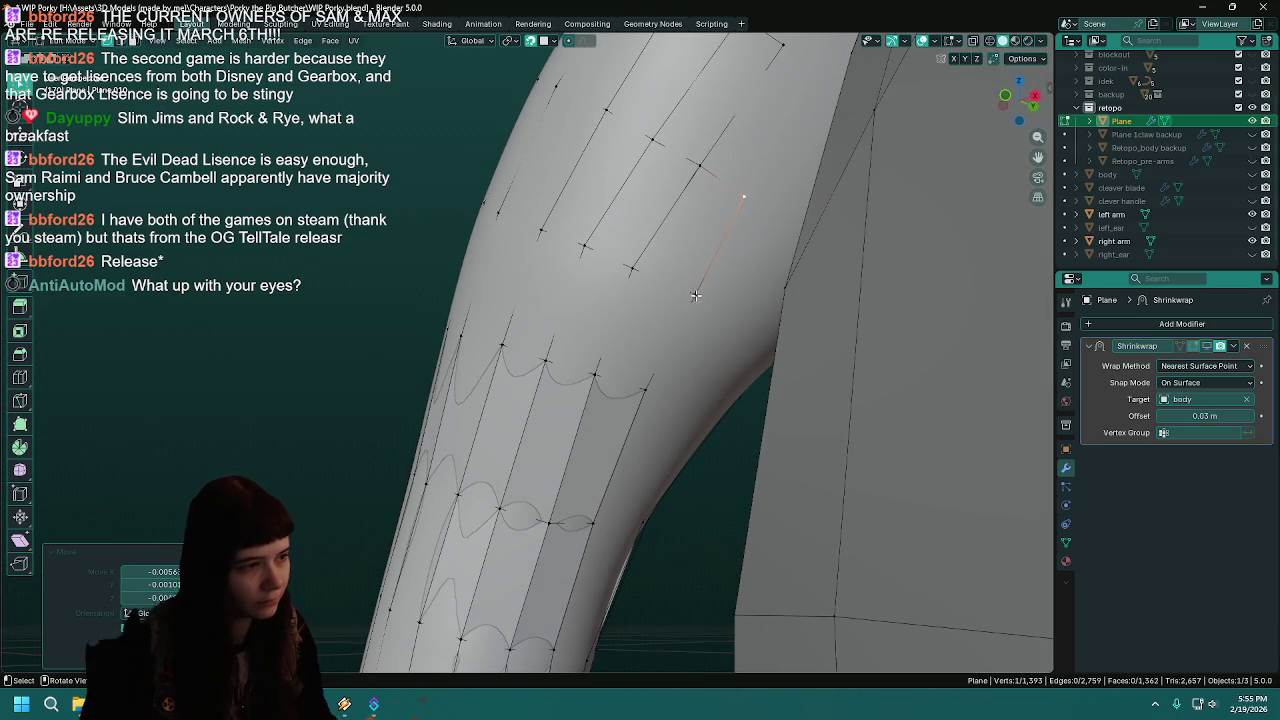
{"action": "key", "text": "g"}
{"action": "left_click", "coordinate": [686, 297]}
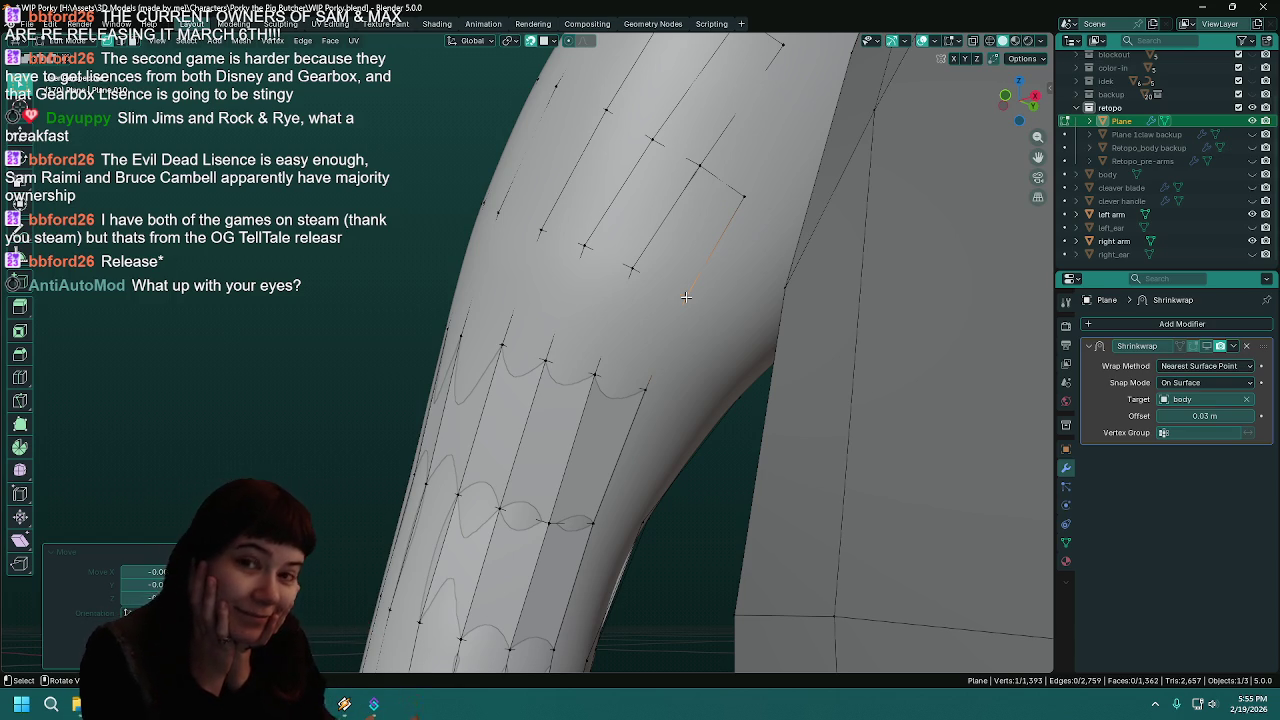
{"action": "key", "text": "ctrl+s"}
- Nudge the vertices along the armpit edge into line and save again
{"action": "mouse_move", "coordinate": [691, 313]}
{"action": "middle_mouse_down"}
{"action": "mouse_move", "coordinate": [663, 289]}
{"action": "mouse_move", "coordinate": [680, 305]}
{"action": "middle_mouse_up"}
{"action": "left_click", "coordinate": [665, 353]}
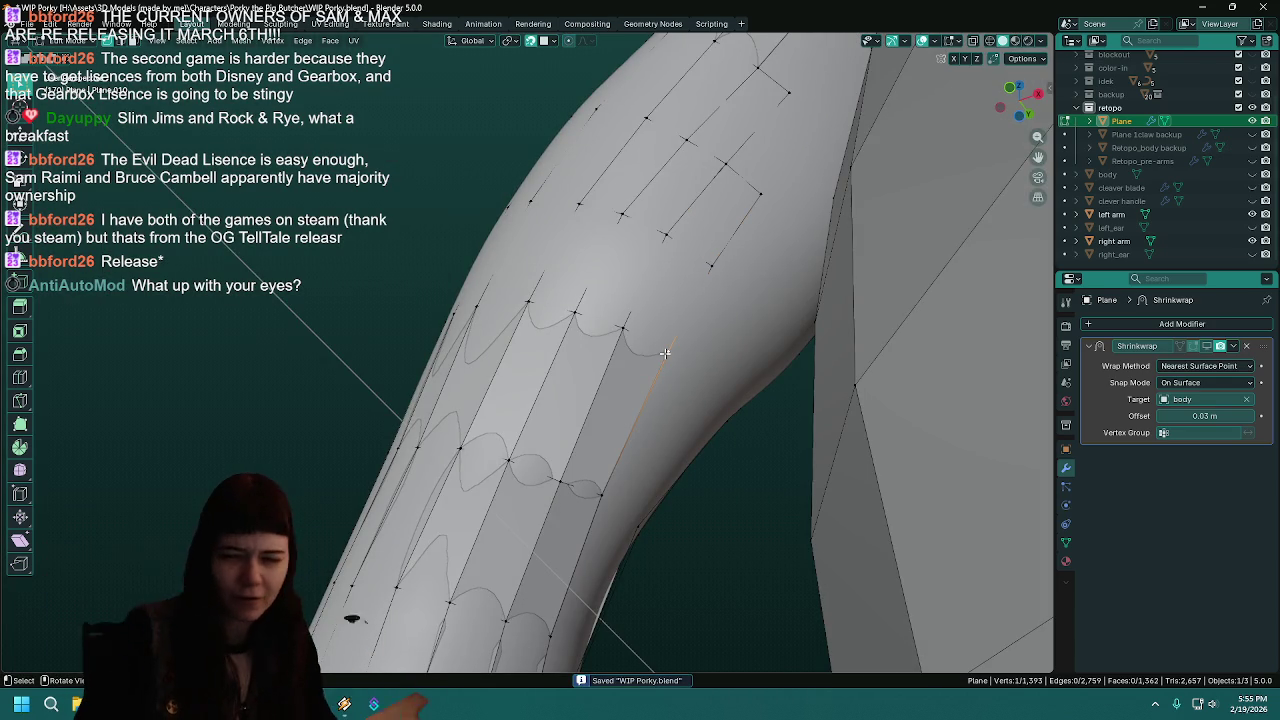
{"action": "key", "text": "g"}
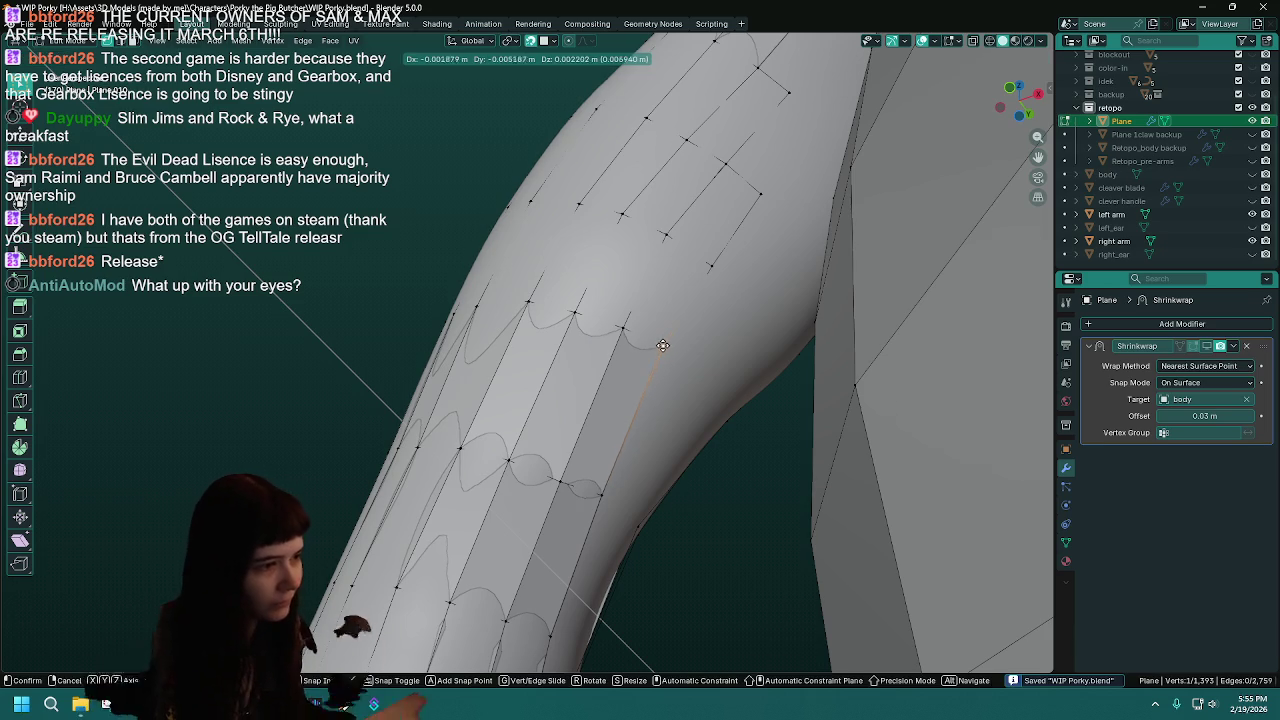
{"action": "left_click", "coordinate": [665, 353]}
{"action": "middle_click_drag", "start_coordinate": [665, 353], "coordinate": [632, 355]}
{"action": "key", "text": "g"}
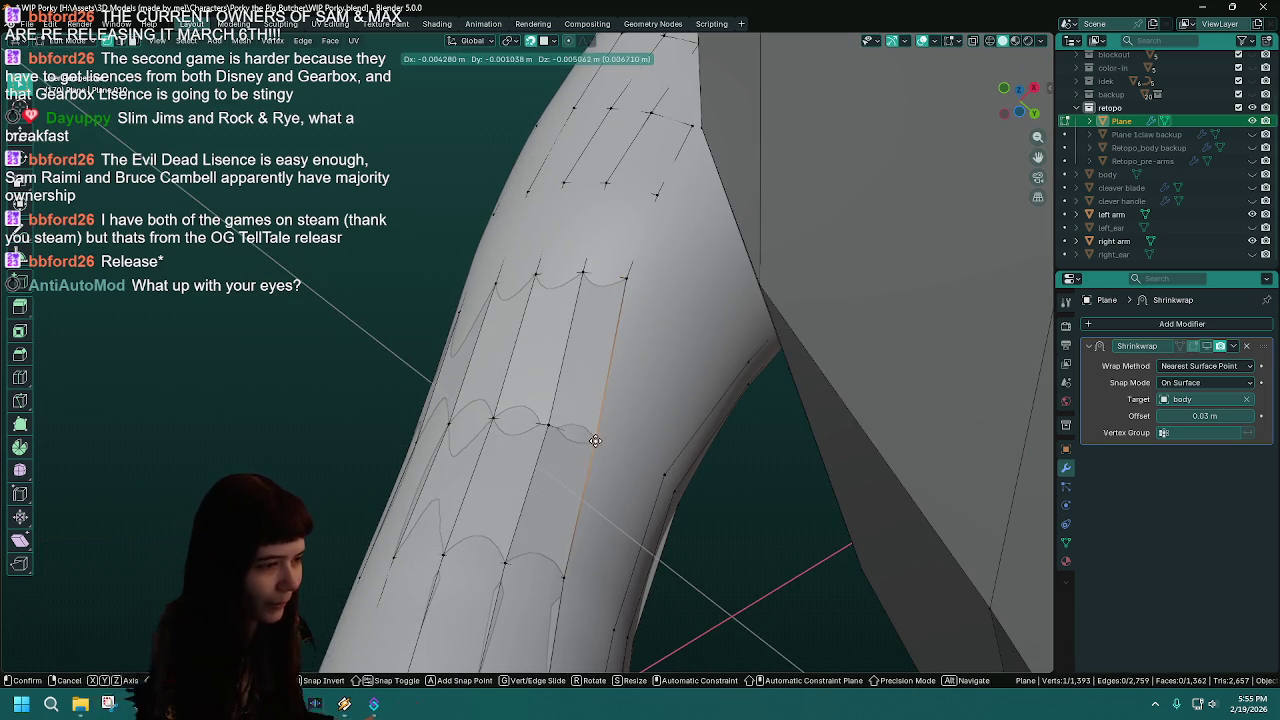
{"action": "left_click", "coordinate": [595, 435]}
{"action": "middle_click_drag", "start_coordinate": [595, 435], "coordinate": [637, 368]}
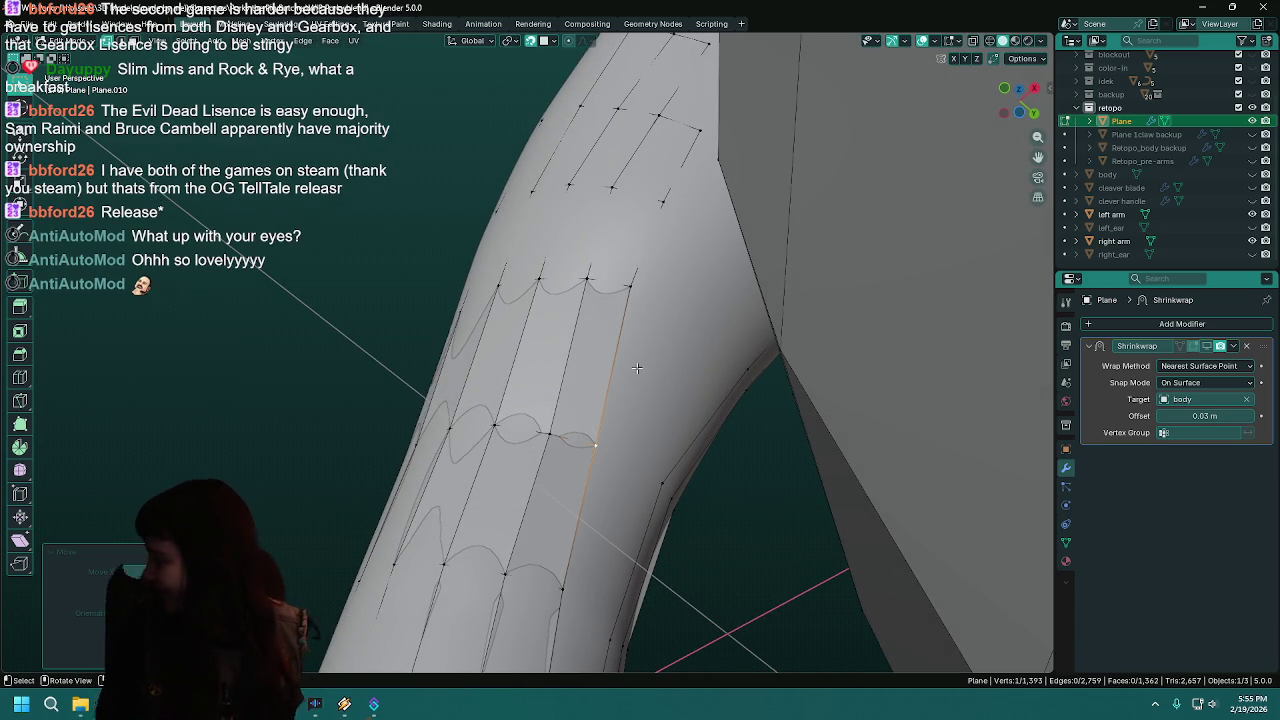
{"action": "key", "text": "ctrl+s"}
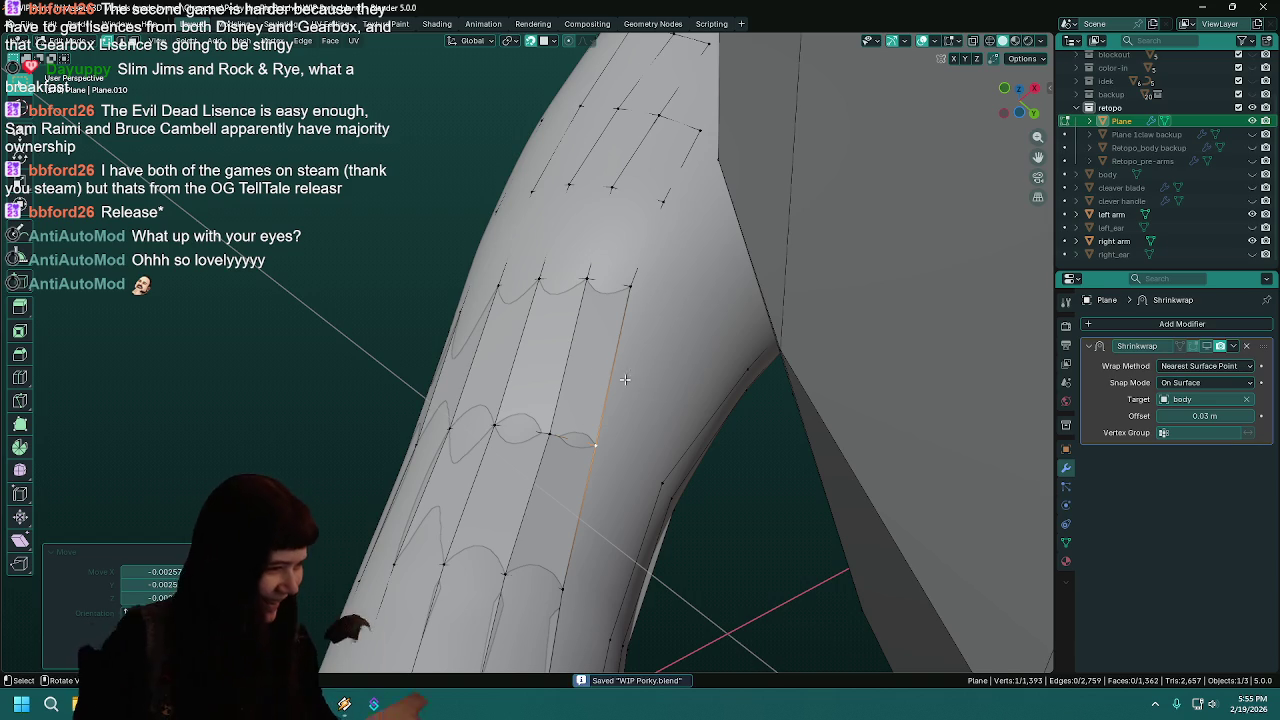
- Make a final vertex adjustment under the arm and check the torso straight-on
{"action": "middle_click_drag", "start_coordinate": [598, 371], "coordinate": [645, 358]}
{"action": "middle_click_drag", "start_coordinate": [575, 444], "coordinate": [581, 457]}
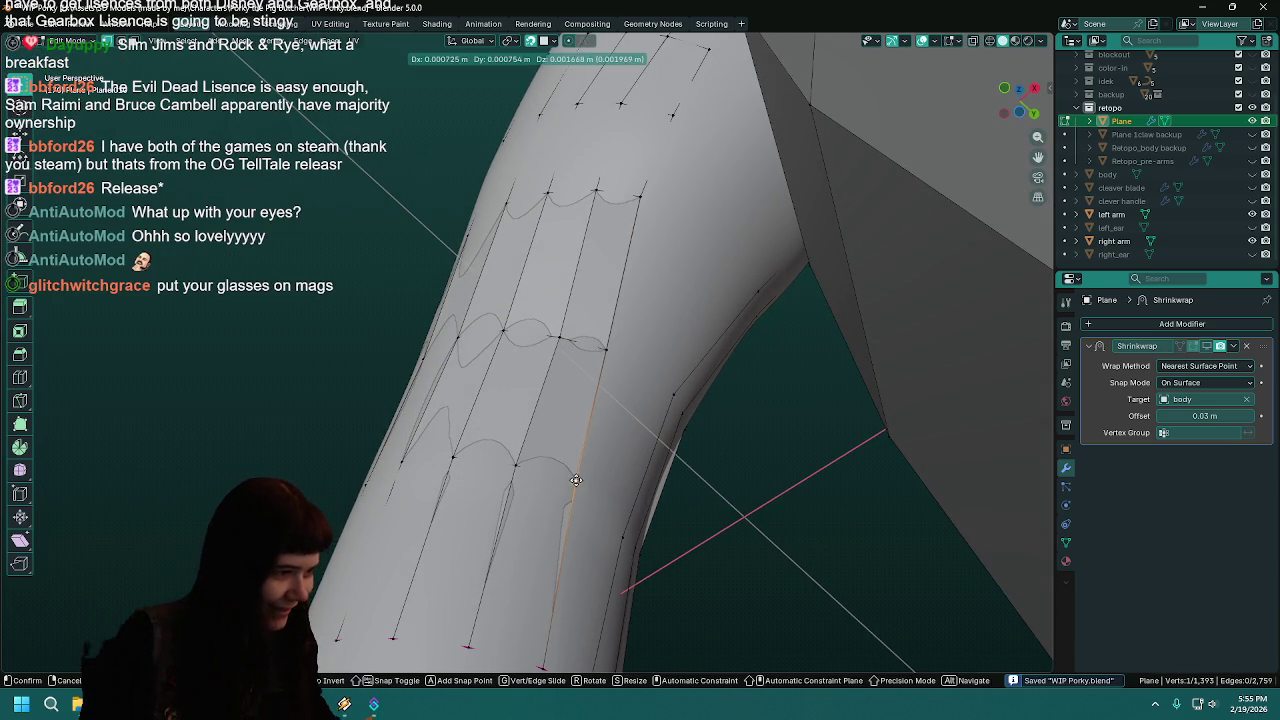
{"action": "key", "text": "g"}
{"action": "left_click", "coordinate": [575, 476]}
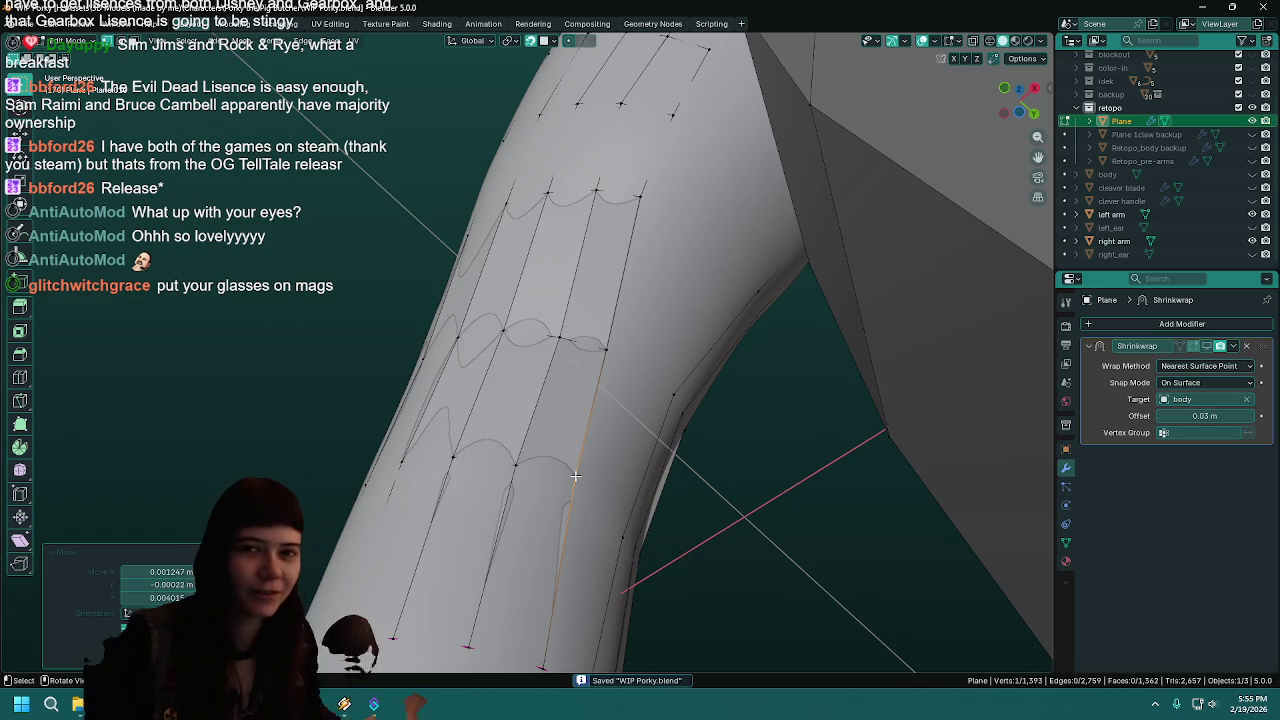
{"action": "middle_click_drag", "start_coordinate": [573, 475], "coordinate": [580, 397]}
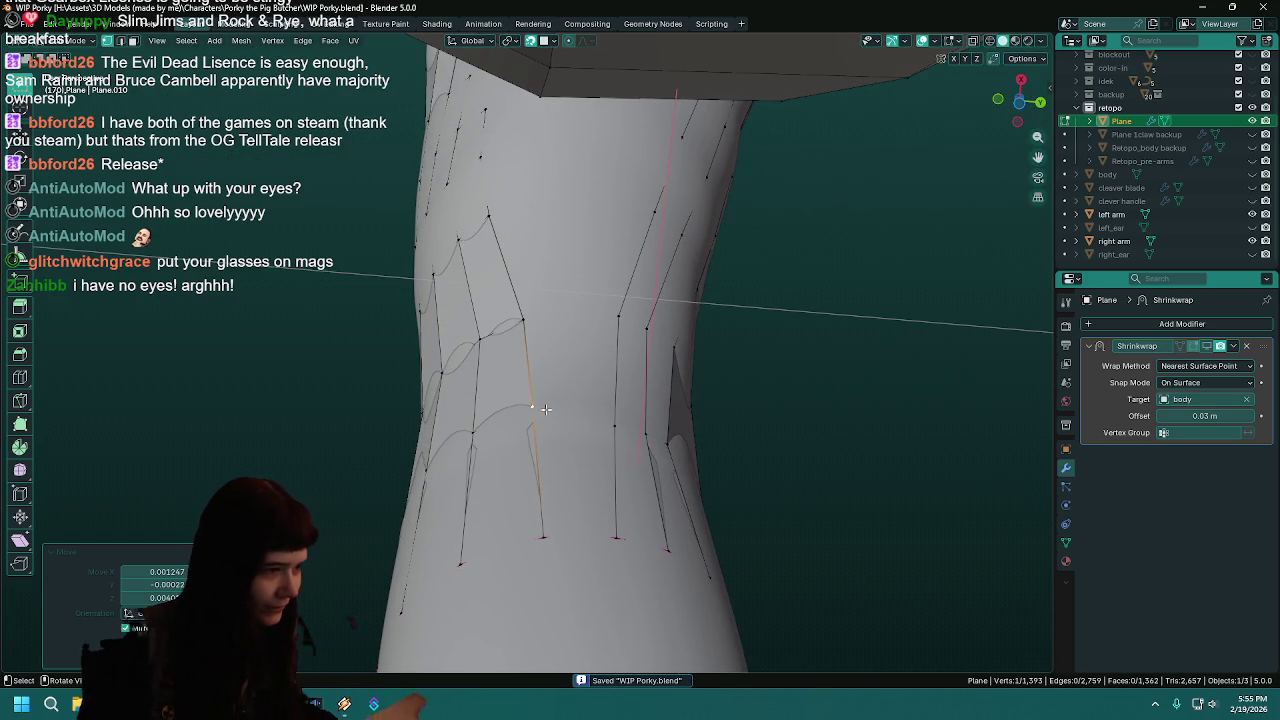
- Reposition several vertices along the lower side strip of the torso retopology
{"action": "key", "text": "g"}
{"action": "left_click", "coordinate": [536, 405]}
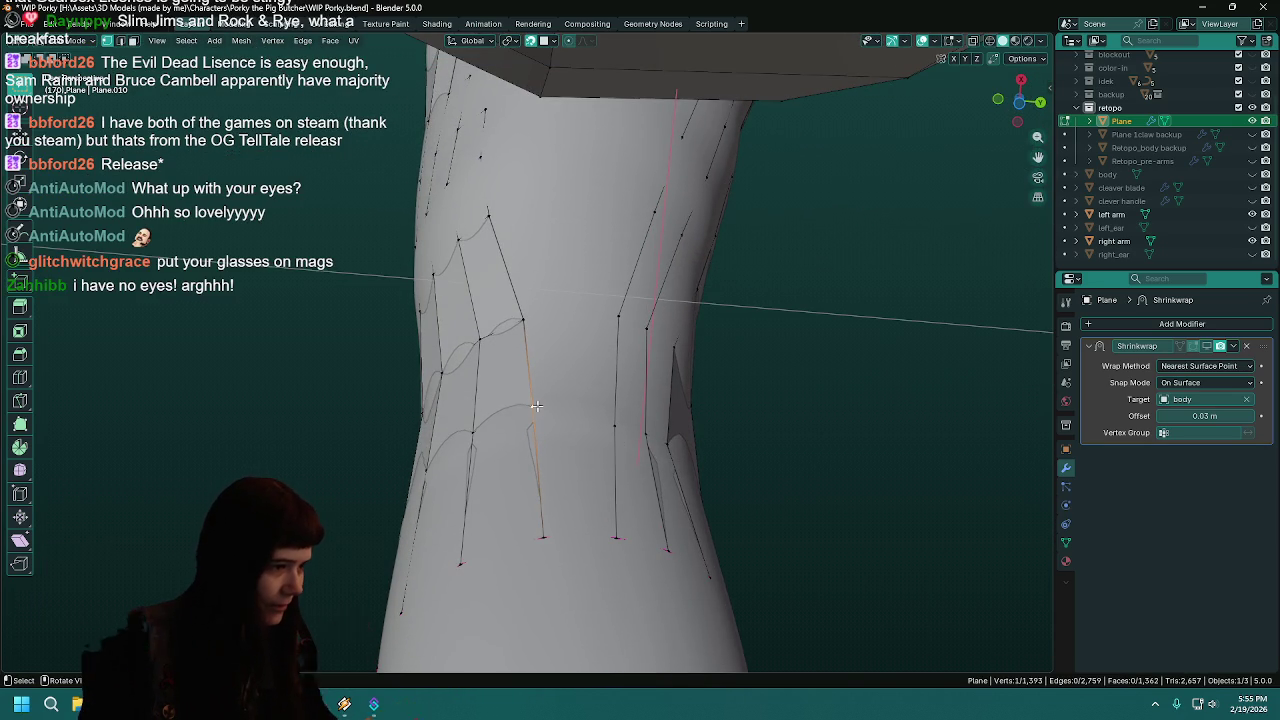
{"action": "left_click", "coordinate": [625, 537]}
{"action": "key", "text": "g"}
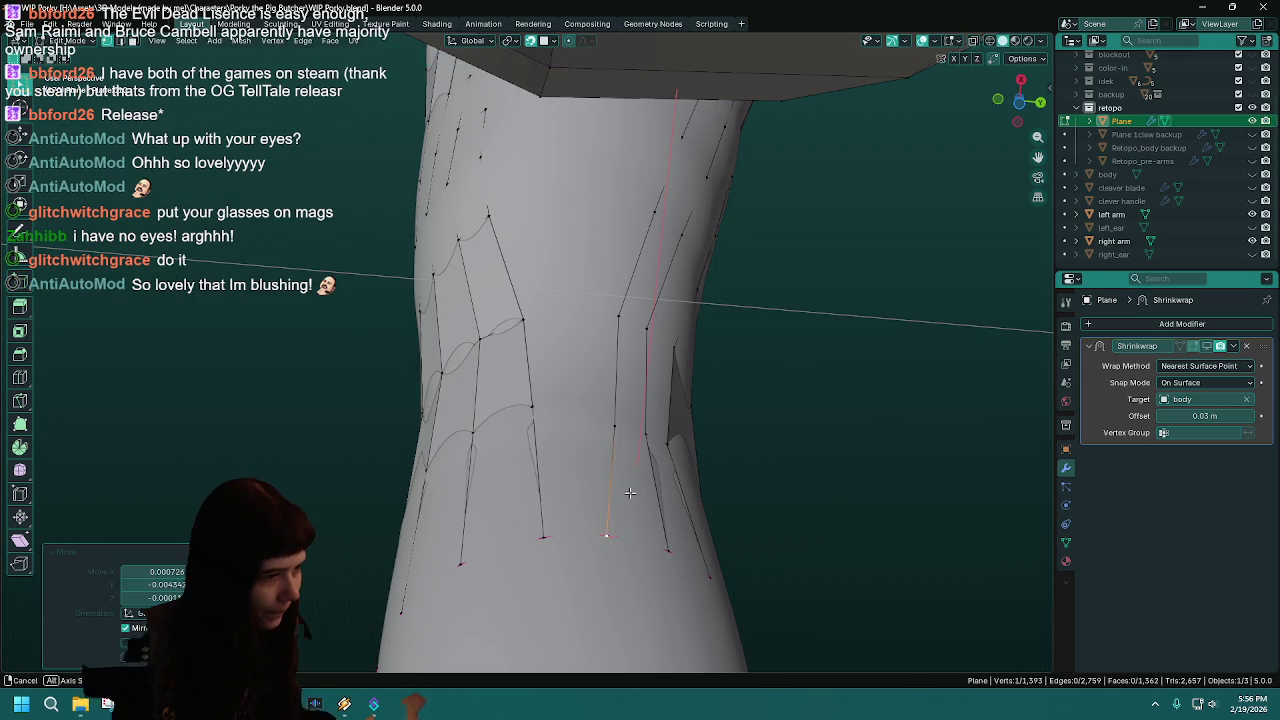
{"action": "middle_click_drag", "start_coordinate": [604, 410], "coordinate": [603, 396], "text": "alt"}
{"action": "left_click", "coordinate": [595, 395]}
{"action": "key", "text": "g"}
{"action": "left_click", "coordinate": [570, 305]}
{"action": "key", "text": "g"}
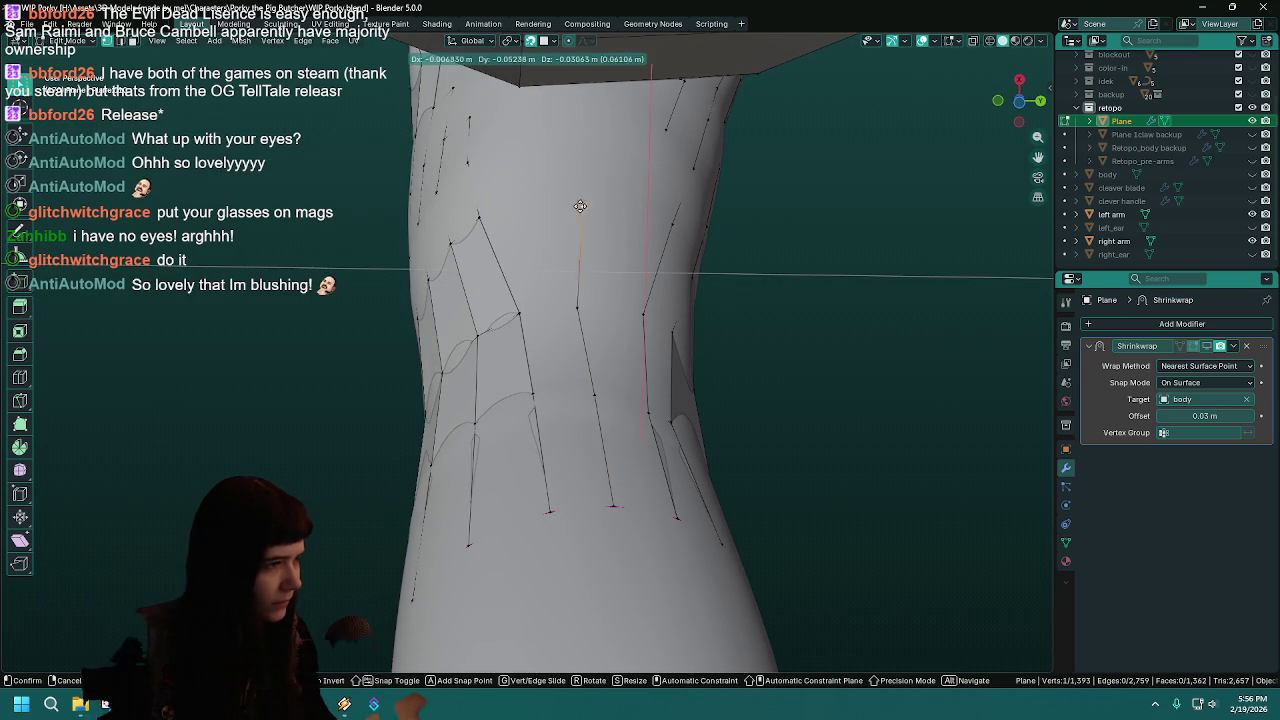
{"action": "left_click", "coordinate": [557, 201]}
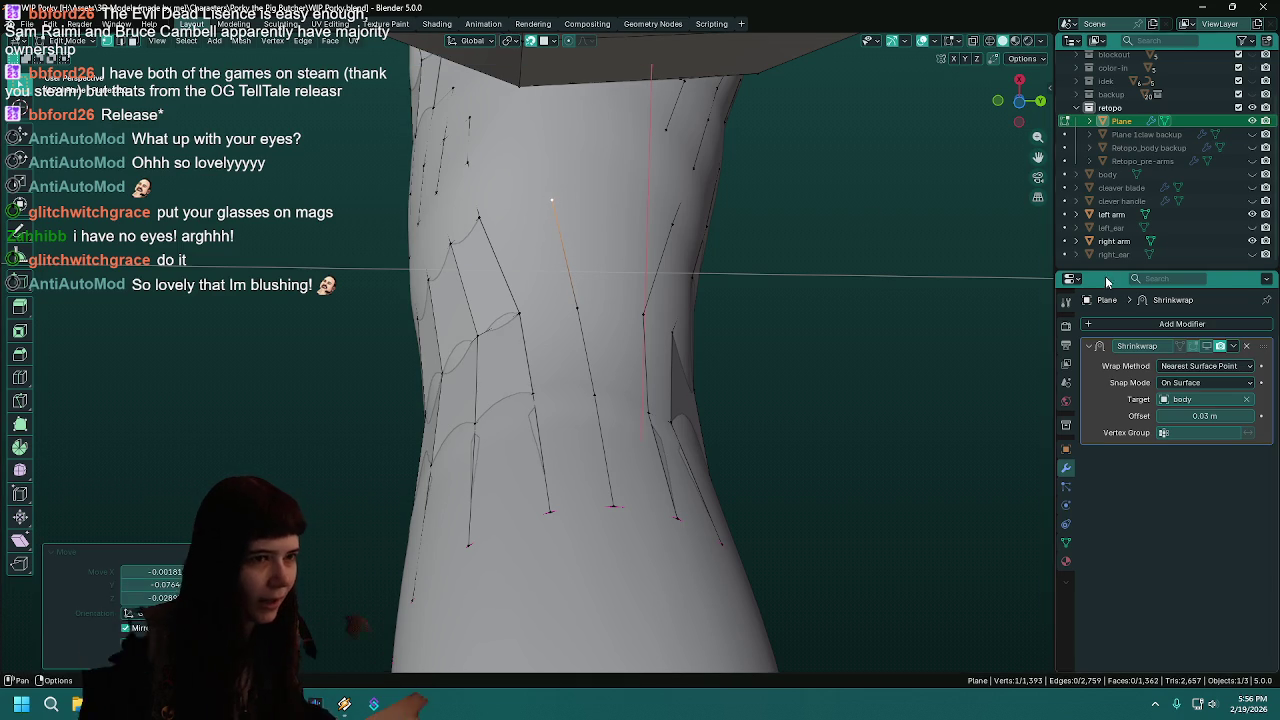
- Lower a run of vertices along the top and neck edge of the torso strip
{"action": "mouse_move", "coordinate": [898, 324]}
{"action": "middle_mouse_down"}
{"action": "mouse_move", "coordinate": [686, 380]}
{"action": "mouse_move", "coordinate": [671, 357]}
{"action": "mouse_move", "coordinate": [746, 393]}
{"action": "middle_mouse_up"}
{"action": "middle_click_drag", "start_coordinate": [735, 465], "coordinate": [687, 495]}
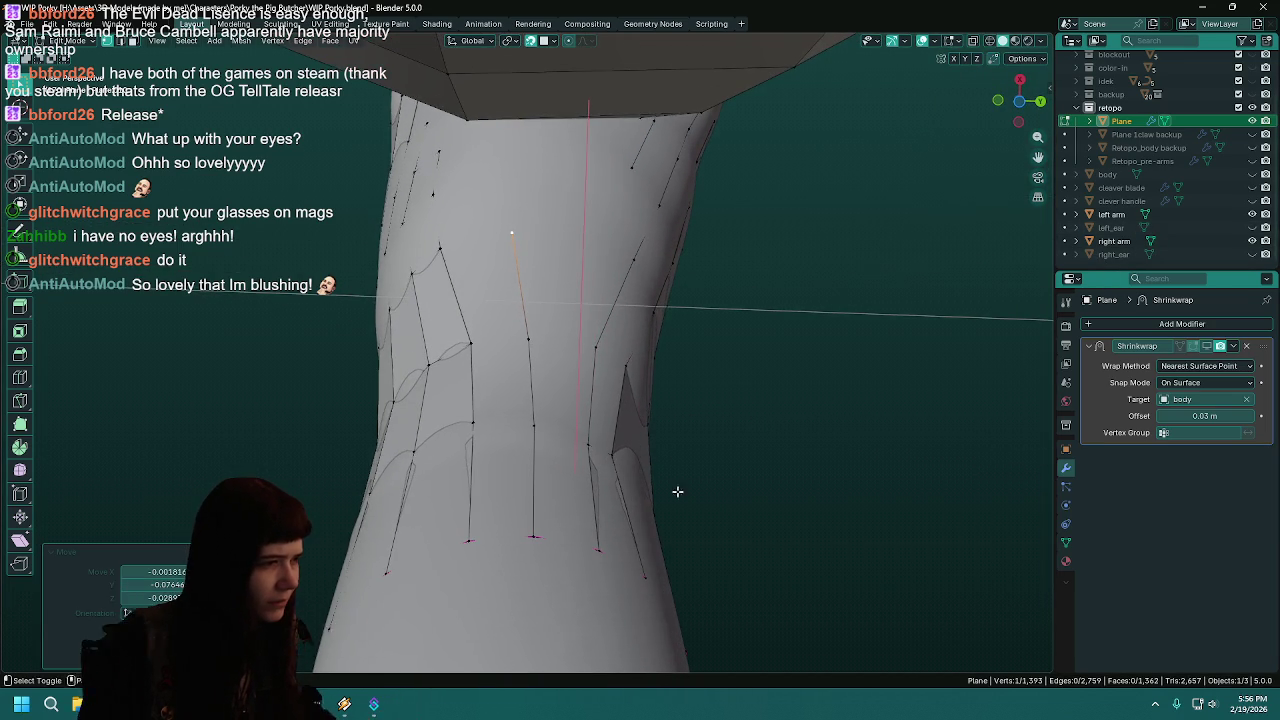
{"action": "mouse_move", "coordinate": [663, 383]}
{"action": "middle_mouse_down"}
{"action": "mouse_move", "coordinate": [663, 349]}
{"action": "mouse_move", "coordinate": [598, 256]}
{"action": "mouse_move", "coordinate": [854, 303]}
{"action": "mouse_move", "coordinate": [583, 267]}
{"action": "middle_mouse_up"}
{"action": "mouse_move", "coordinate": [464, 223]}
{"action": "middle_mouse_down"}
{"action": "mouse_move", "coordinate": [521, 301]}
{"action": "mouse_move", "coordinate": [541, 296]}
{"action": "mouse_move", "coordinate": [465, 168]}
{"action": "middle_mouse_up"}
{"action": "key", "text": "g"}
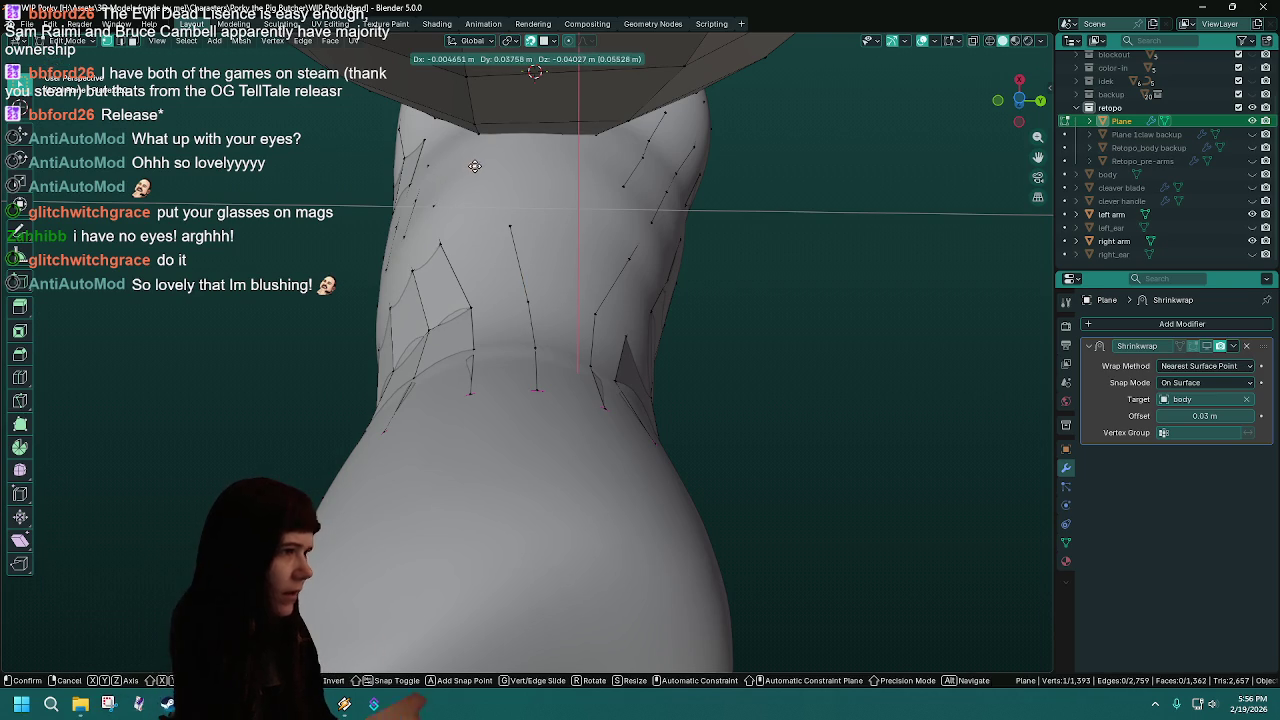
{"action": "left_click", "coordinate": [476, 206]}
{"action": "key", "text": "g"}
{"action": "left_click", "coordinate": [477, 270]}
{"action": "key", "text": "g"}
{"action": "left_click", "coordinate": [474, 335]}
{"action": "key", "text": "g"}
{"action": "left_click", "coordinate": [468, 385]}
{"action": "key", "text": "g"}
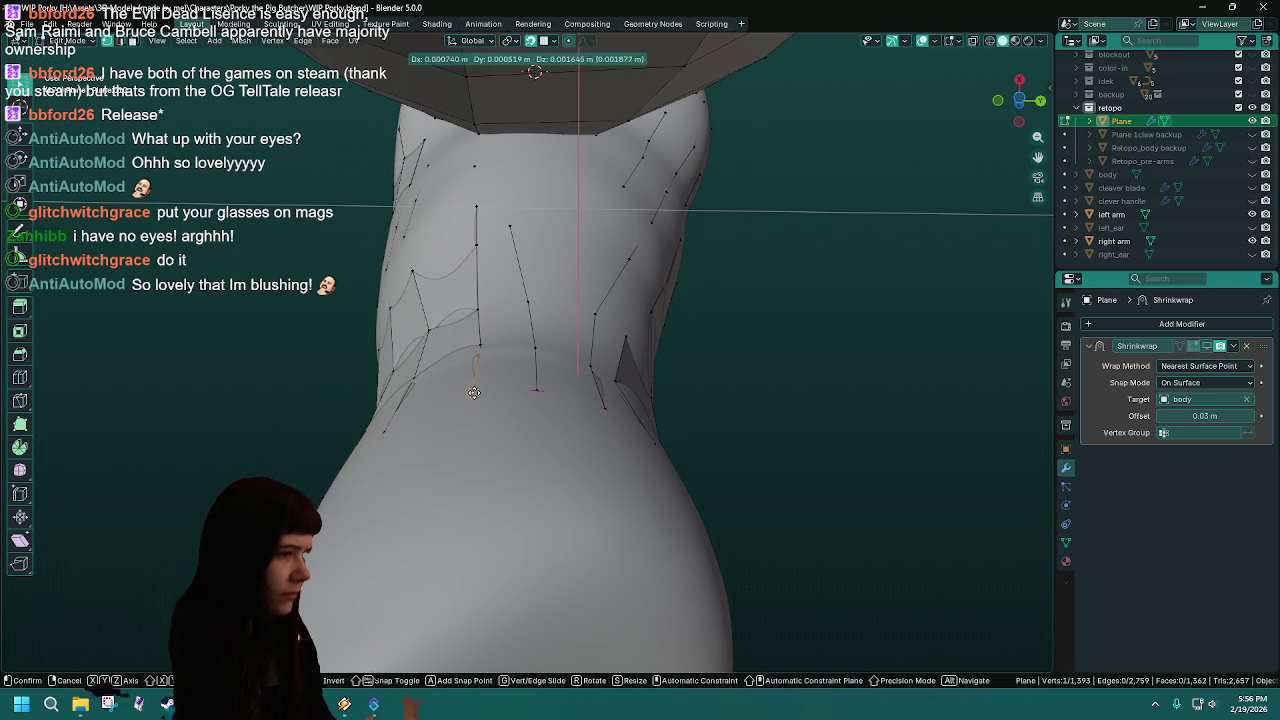
{"action": "left_click", "coordinate": [479, 393]}
- Adjust a neck-side vertex from a side view and save WIP Porky.blend
{"action": "mouse_move", "coordinate": [479, 393]}
{"action": "middle_mouse_down"}
{"action": "mouse_move", "coordinate": [719, 330]}
{"action": "mouse_move", "coordinate": [606, 309]}
{"action": "mouse_move", "coordinate": [609, 349]}
{"action": "mouse_move", "coordinate": [543, 400]}
{"action": "mouse_move", "coordinate": [530, 531]}
{"action": "mouse_move", "coordinate": [439, 597]}
{"action": "middle_mouse_up"}
{"action": "key", "text": "g"}
{"action": "left_click", "coordinate": [443, 594]}
{"action": "key", "text": "ctrl+s"}
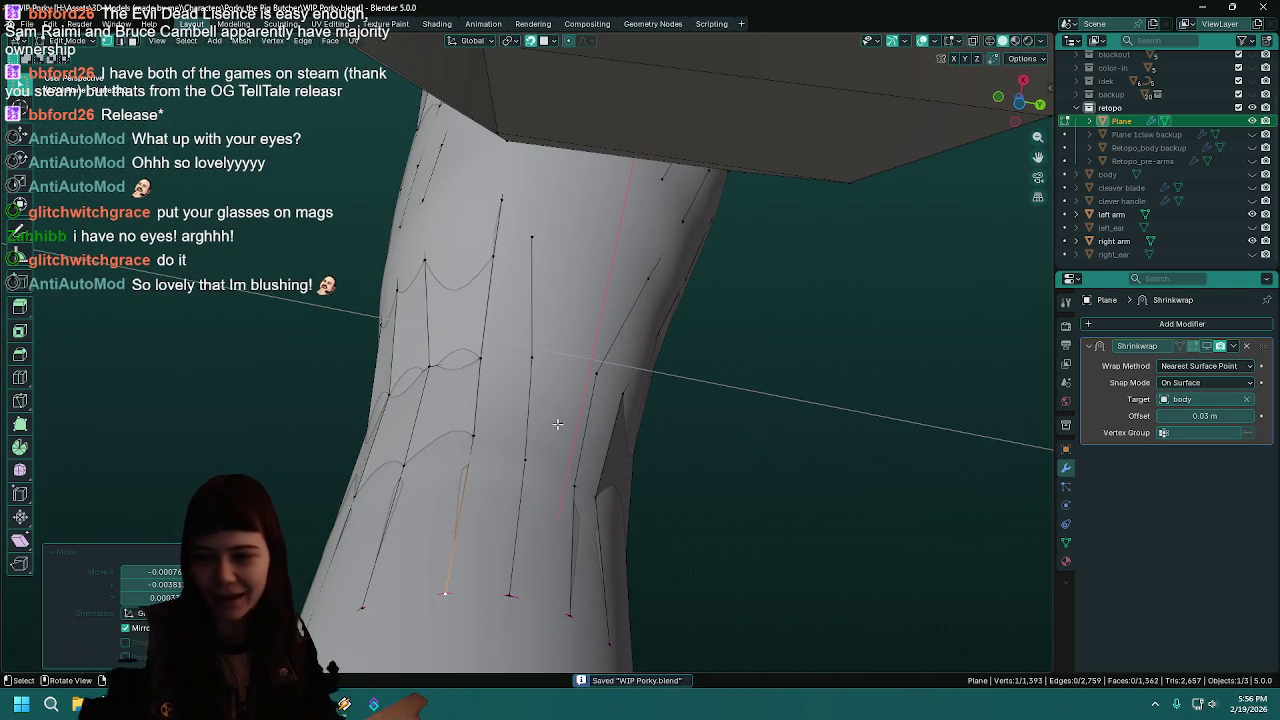
- Shift the vertices above the central loop up and to the right
{"action": "mouse_move", "coordinate": [620, 362]}
{"action": "middle_mouse_down"}
{"action": "mouse_move", "coordinate": [567, 360]}
{"action": "mouse_move", "coordinate": [555, 373]}
{"action": "middle_mouse_up"}
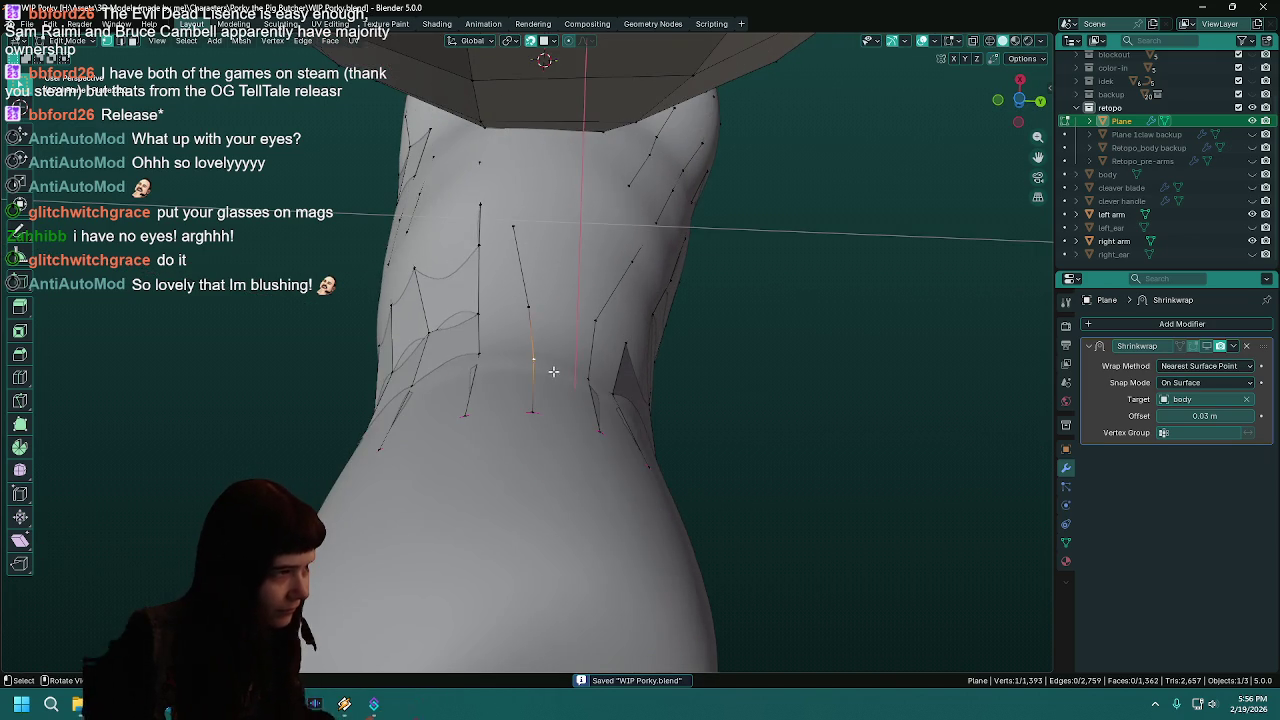
{"action": "mouse_move", "coordinate": [537, 302]}
{"action": "middle_mouse_down"}
{"action": "mouse_move", "coordinate": [527, 232]}
{"action": "mouse_move", "coordinate": [561, 377]}
{"action": "mouse_move", "coordinate": [726, 393]}
{"action": "mouse_move", "coordinate": [809, 371]}
{"action": "mouse_move", "coordinate": [816, 437]}
{"action": "middle_mouse_up"}
{"action": "mouse_move", "coordinate": [539, 391]}
{"action": "left_mouse_down"}
{"action": "mouse_move", "coordinate": [553, 317]}
{"action": "mouse_move", "coordinate": [541, 317]}
{"action": "mouse_move", "coordinate": [547, 201]}
{"action": "left_mouse_up"}
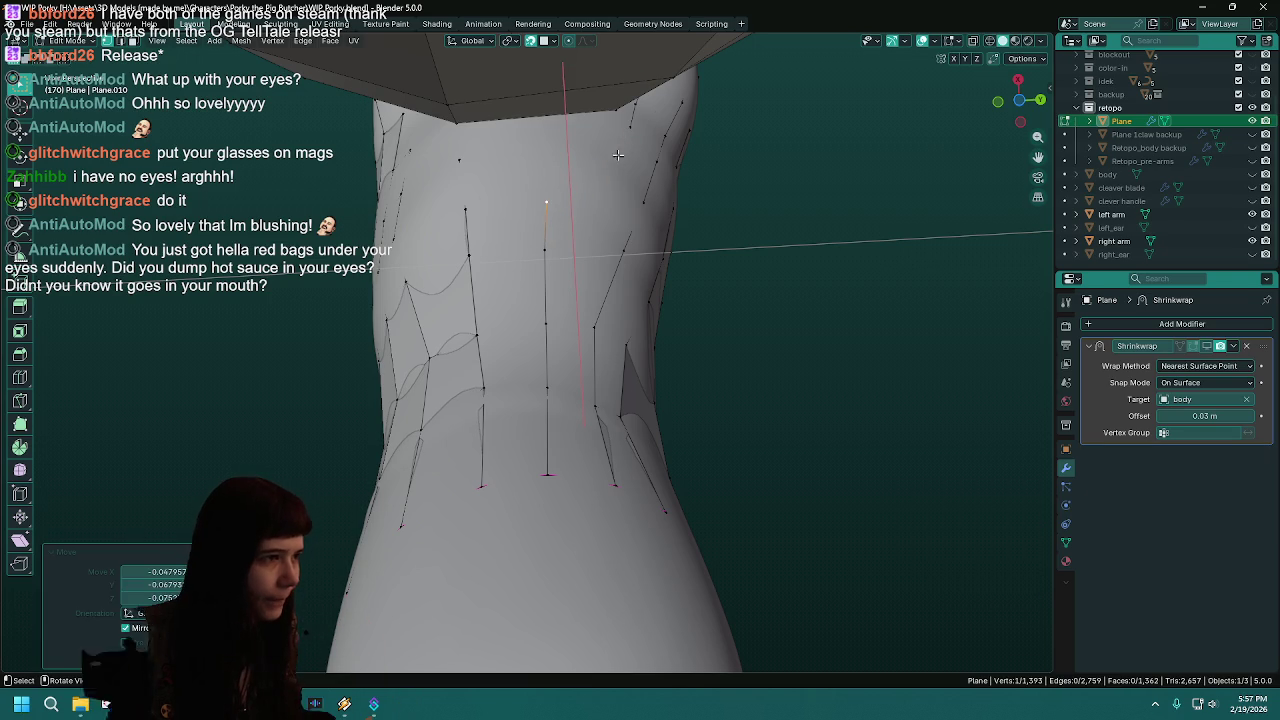
{"action": "middle_click_drag", "start_coordinate": [618, 155], "coordinate": [616, 137]}
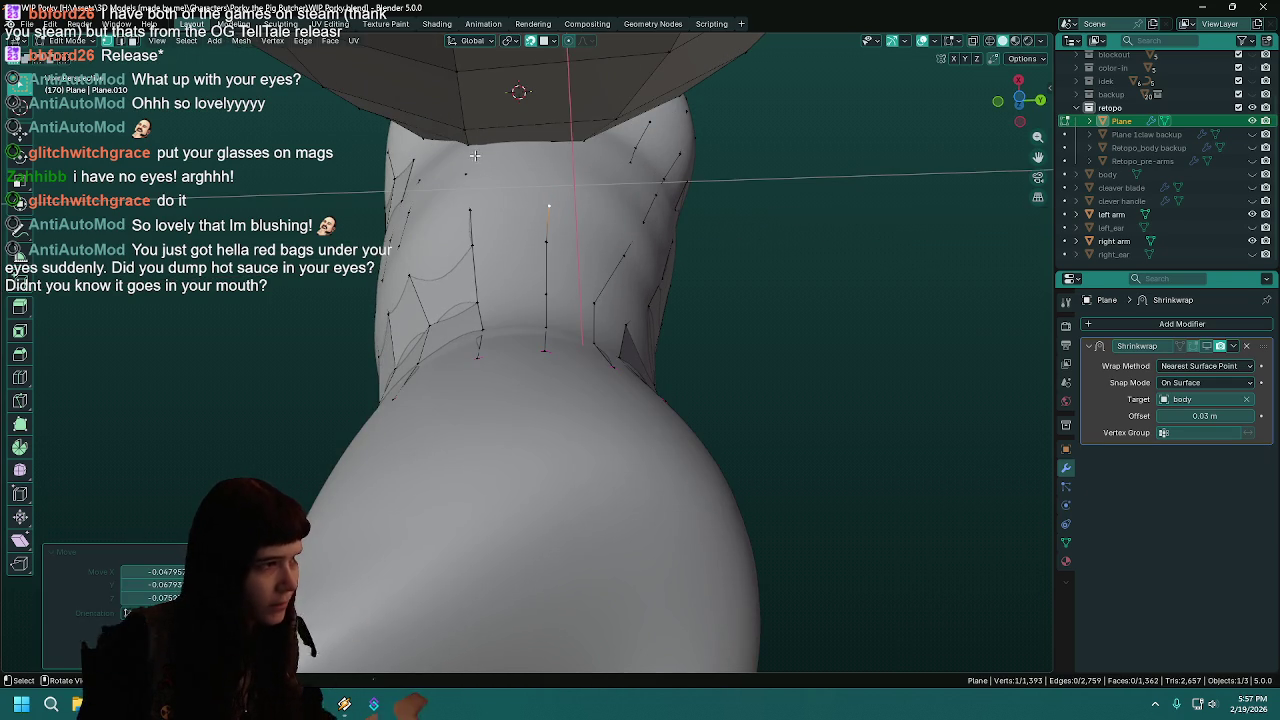
{"action": "left_click_drag", "start_coordinate": [549, 208], "coordinate": [570, 193]}
{"action": "key", "text": "g"}
{"action": "left_click", "coordinate": [576, 173]}
{"action": "key", "text": "g"}
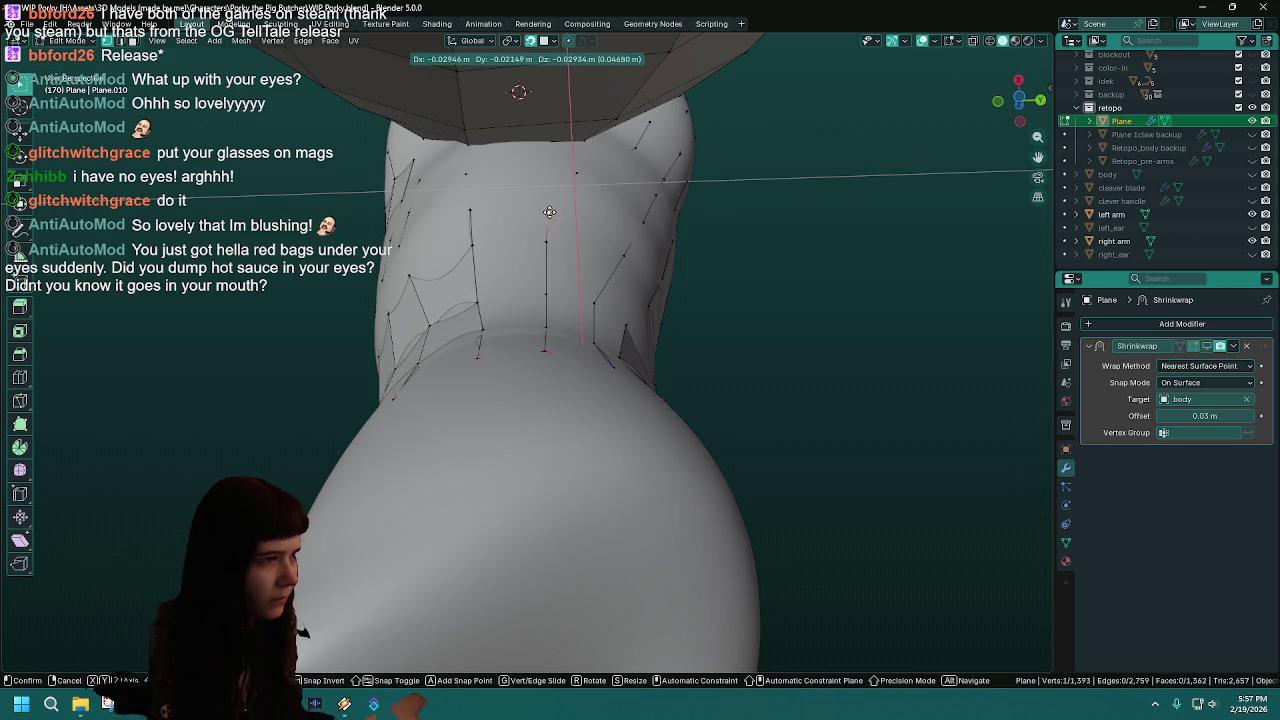
{"action": "left_click", "coordinate": [549, 212]}
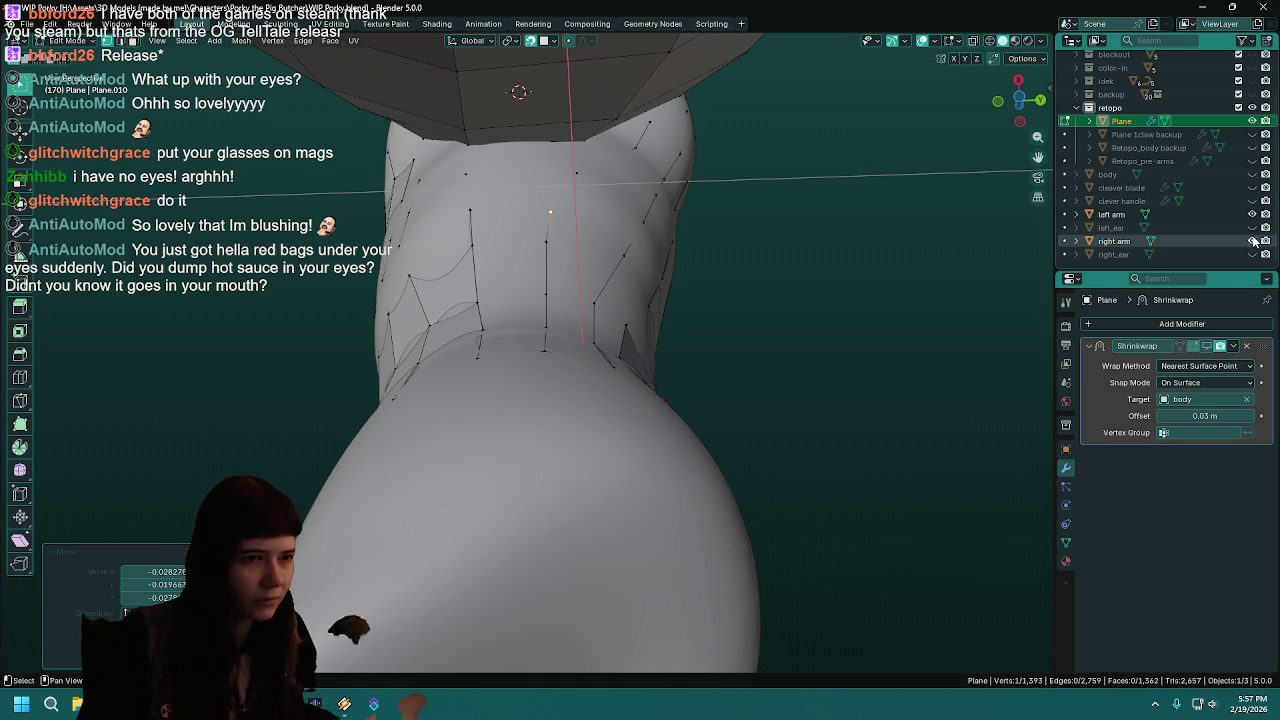
- Delete two stray vertices, show the right arm mesh again, and save
{"action": "left_click", "coordinate": [1254, 241]}
{"action": "middle_click_drag", "start_coordinate": [760, 380], "coordinate": [786, 207]}
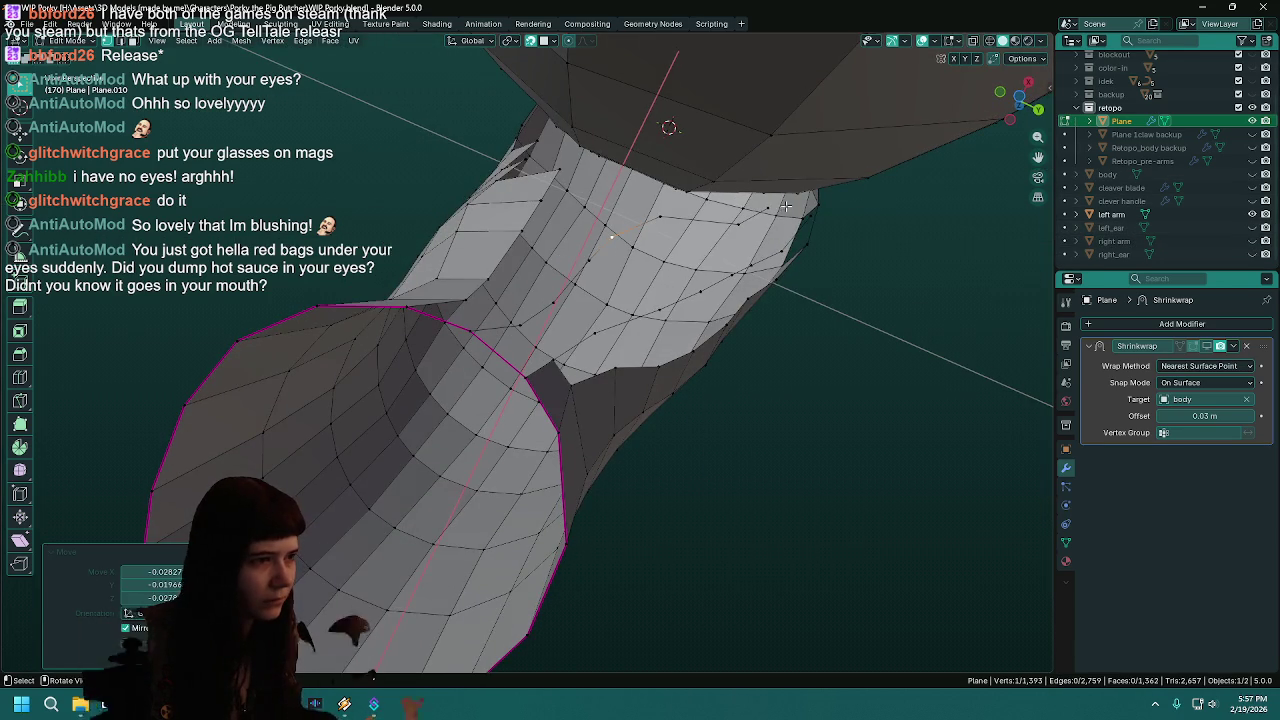
{"action": "key", "text": "x"}
{"action": "left_click", "coordinate": [766, 207]}
{"action": "key", "text": "x"}
{"action": "left_click", "coordinate": [743, 223]}
{"action": "mouse_move", "coordinate": [740, 240]}
{"action": "middle_mouse_down"}
{"action": "mouse_move", "coordinate": [716, 330]}
{"action": "mouse_move", "coordinate": [677, 324]}
{"action": "mouse_move", "coordinate": [686, 334]}
{"action": "middle_mouse_up"}
{"action": "left_click", "coordinate": [1252, 241]}
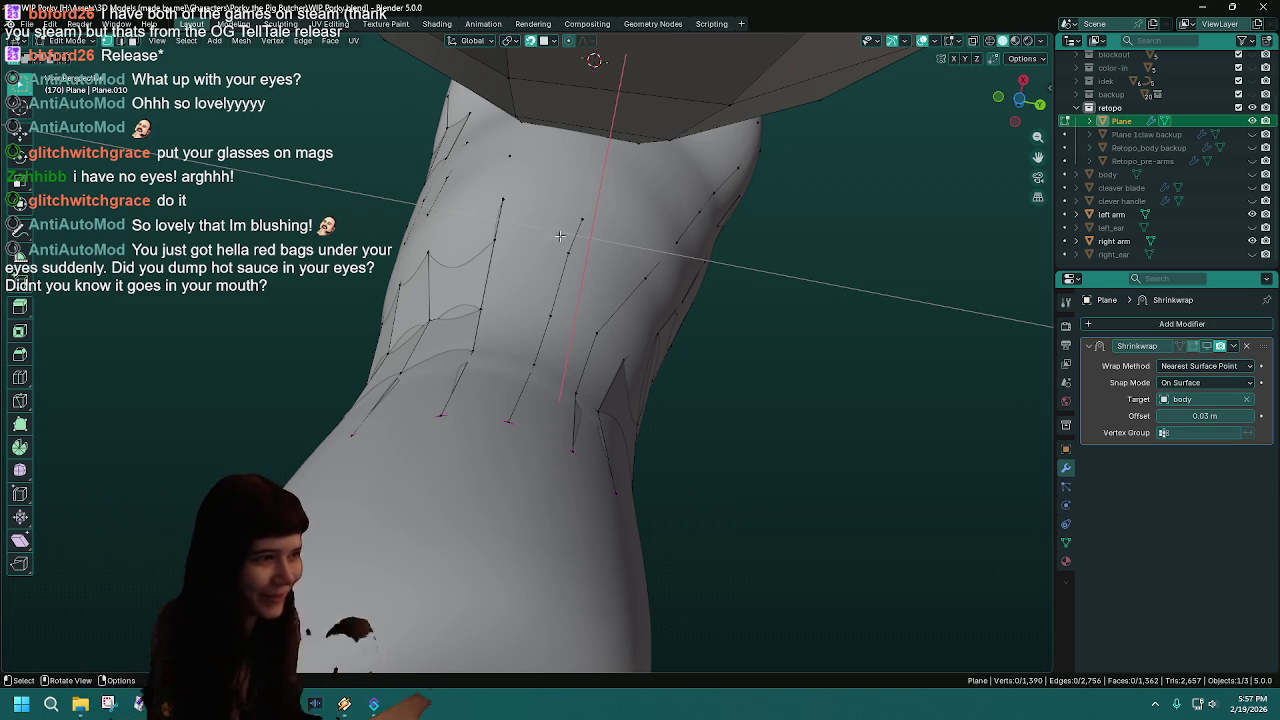
{"action": "mouse_move", "coordinate": [592, 217]}
{"action": "middle_mouse_down"}
{"action": "mouse_move", "coordinate": [592, 309]}
{"action": "mouse_move", "coordinate": [456, 163]}
{"action": "mouse_move", "coordinate": [654, 415]}
{"action": "mouse_move", "coordinate": [705, 311]}
{"action": "mouse_move", "coordinate": [593, 240]}
{"action": "mouse_move", "coordinate": [691, 284]}
{"action": "middle_mouse_up"}
{"action": "key", "text": "ctrl+s"}
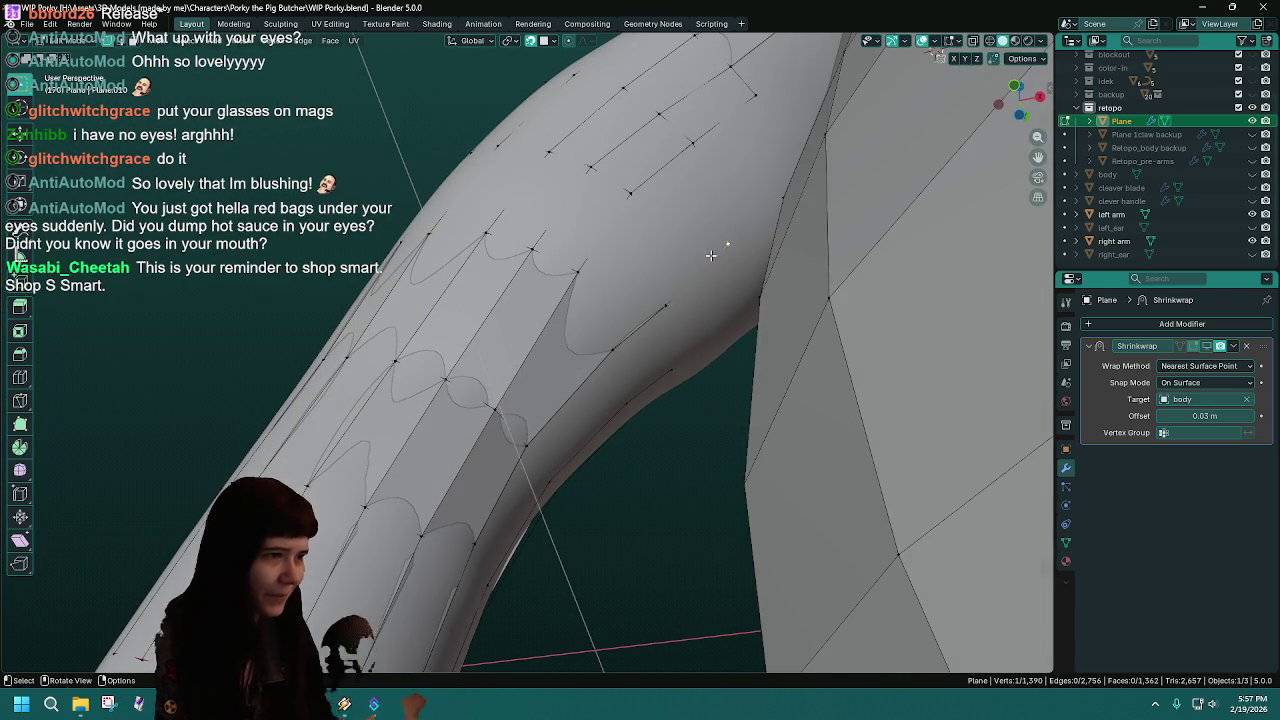
- Move one more torso strip vertex into place and save
{"action": "key", "text": "g"}
{"action": "left_click", "coordinate": [709, 252]}
{"action": "mouse_move", "coordinate": [709, 252]}
{"action": "middle_mouse_down"}
{"action": "mouse_move", "coordinate": [605, 417]}
{"action": "mouse_move", "coordinate": [605, 306]}
{"action": "middle_mouse_up"}
{"action": "key", "text": "ctrl+s"}
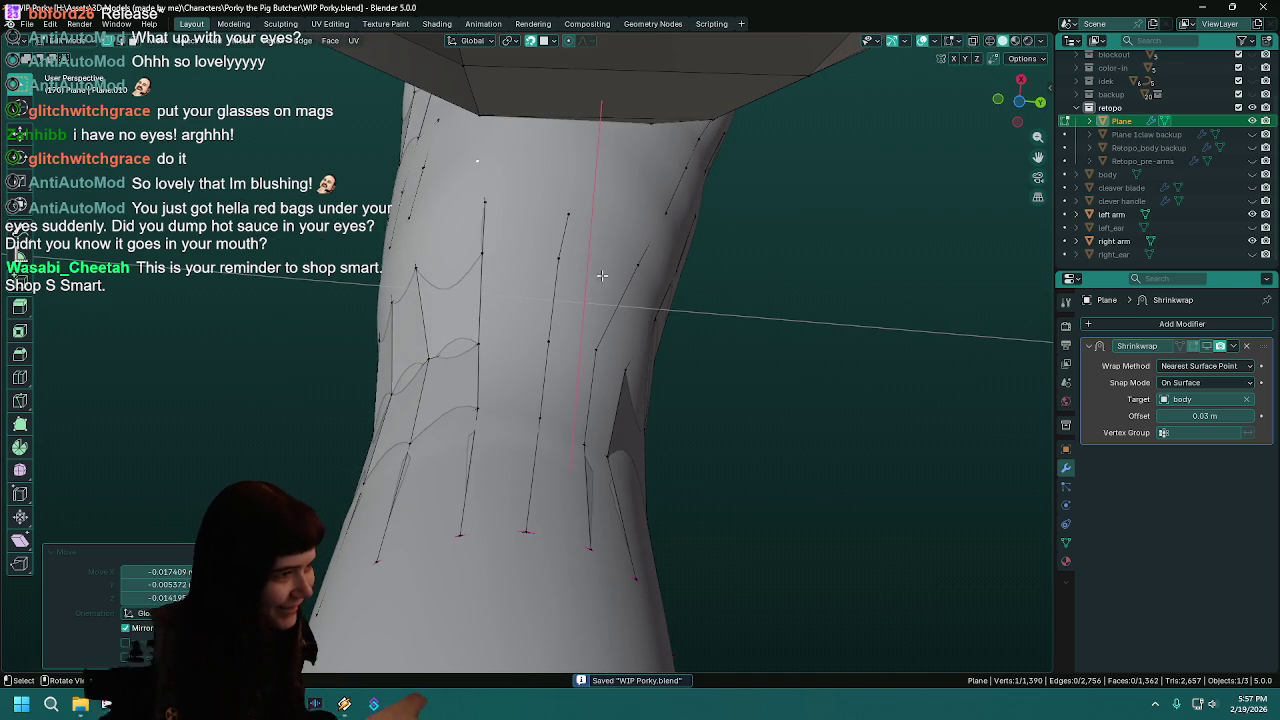
- Extrude three new vertices down from the strip end and save
{"action": "key", "text": "e"}
{"action": "left_click", "coordinate": [604, 178]}
{"action": "middle_click_drag", "start_coordinate": [604, 176], "coordinate": [609, 213]}
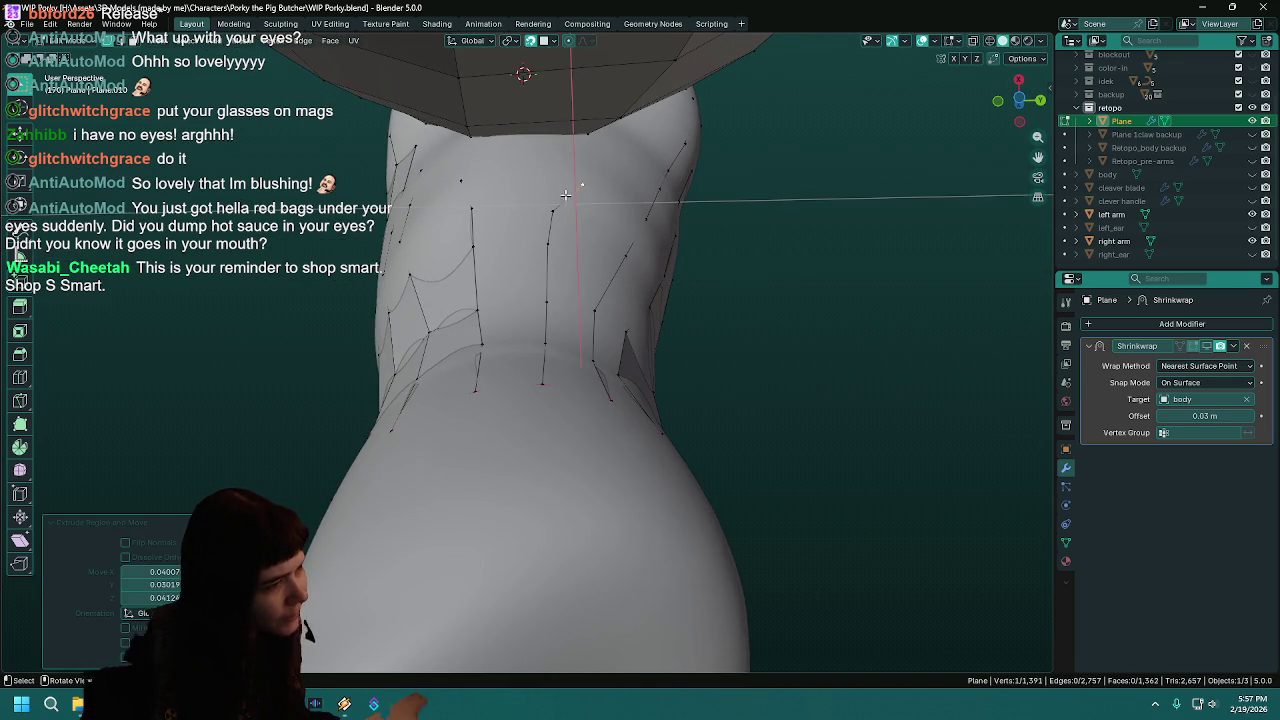
{"action": "key", "text": "g"}
{"action": "left_click", "coordinate": [576, 181]}
{"action": "key", "text": "e"}
{"action": "left_click", "coordinate": [586, 151]}
{"action": "mouse_move", "coordinate": [586, 151]}
{"action": "middle_mouse_down"}
{"action": "mouse_move", "coordinate": [531, 227]}
{"action": "mouse_move", "coordinate": [723, 242]}
{"action": "middle_mouse_up"}
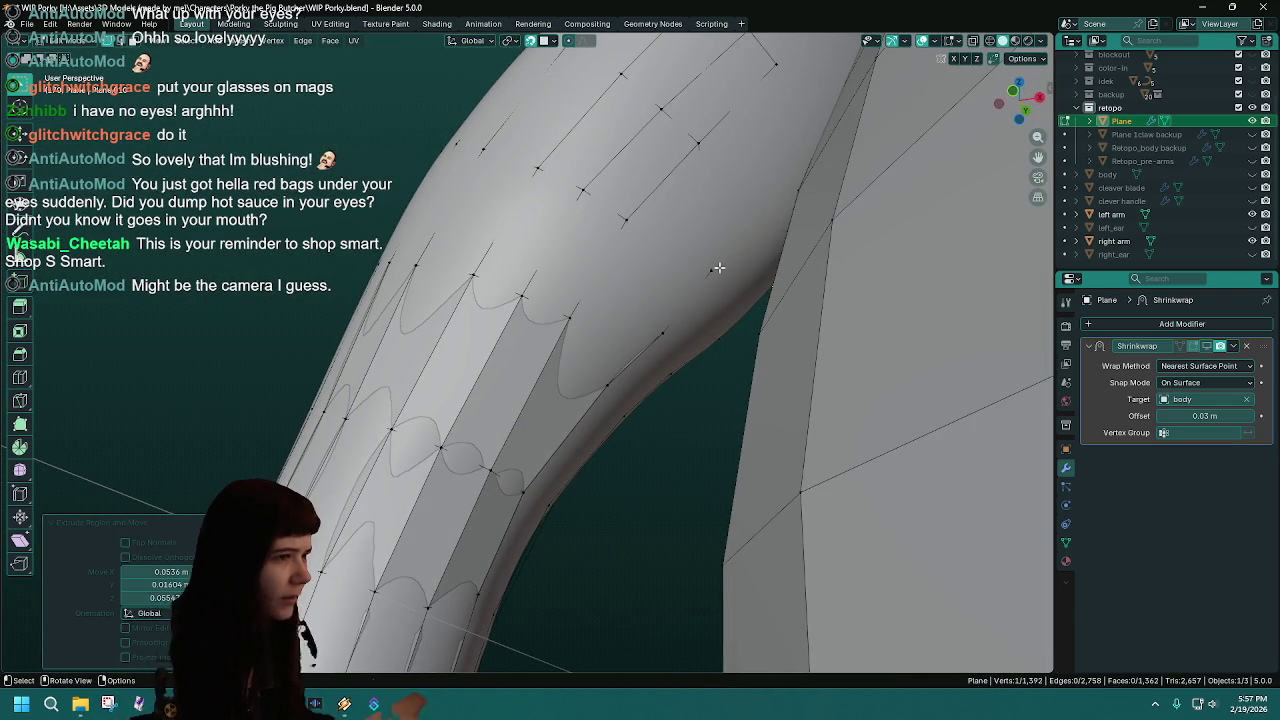
{"action": "key", "text": "e"}
{"action": "left_click", "coordinate": [716, 266]}
{"action": "mouse_move", "coordinate": [716, 266]}
{"action": "middle_mouse_down"}
{"action": "mouse_move", "coordinate": [681, 200]}
{"action": "mouse_move", "coordinate": [579, 239]}
{"action": "middle_mouse_up"}
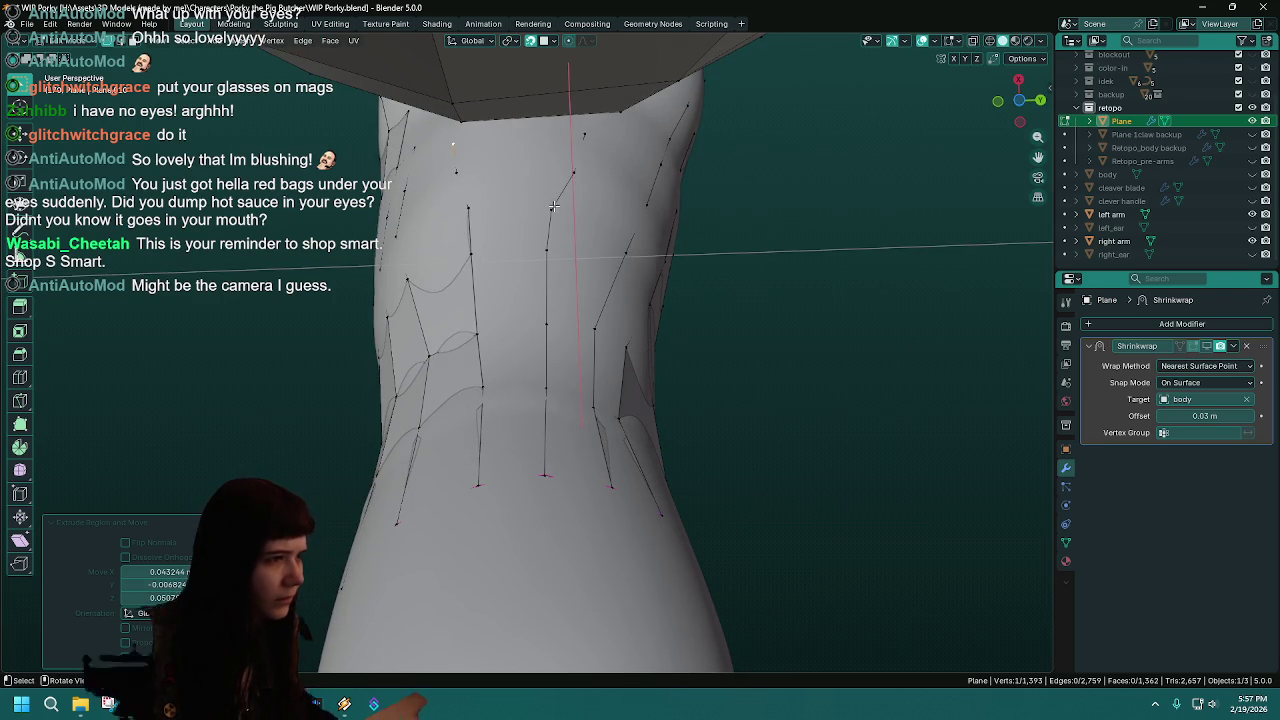
{"action": "key", "text": "ctrl+s"}
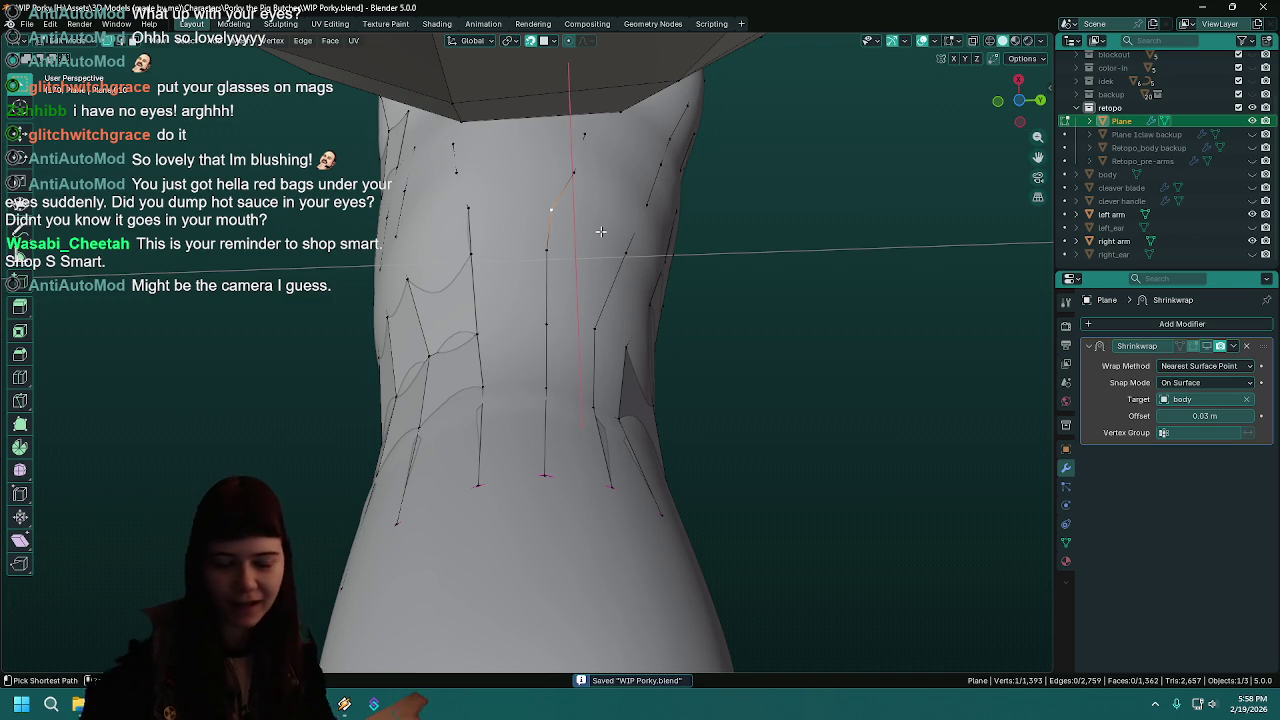
- Nudge two strip vertices slightly into position and save
{"action": "middle_click_drag", "start_coordinate": [588, 216], "coordinate": [589, 181]}
{"action": "left_click_drag", "start_coordinate": [575, 183], "coordinate": [563, 245]}
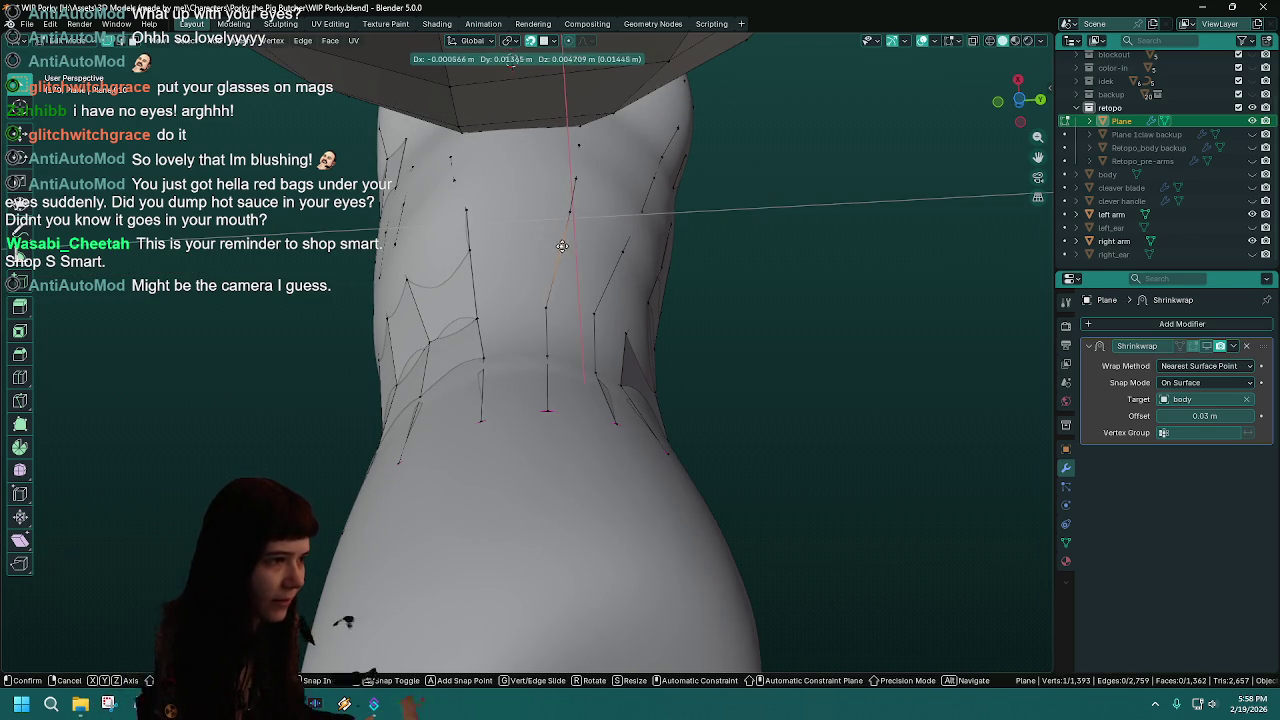
{"action": "left_click_drag", "start_coordinate": [550, 300], "coordinate": [552, 359]}
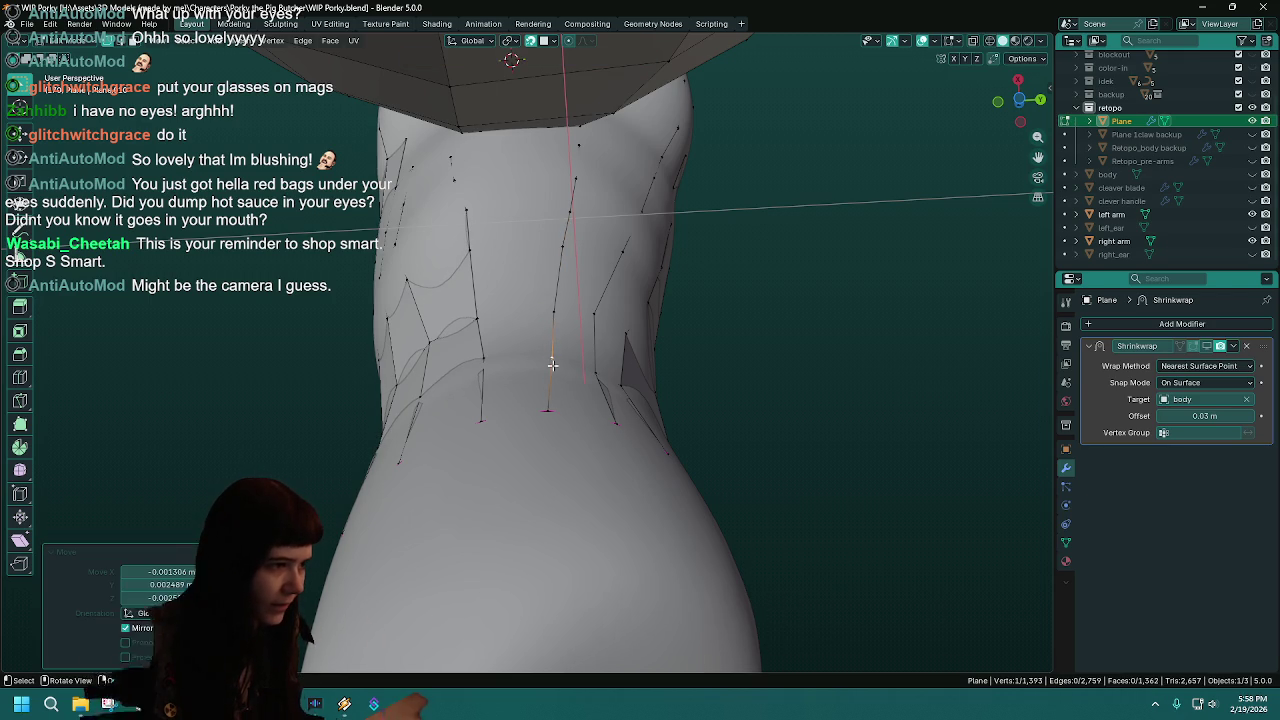
{"action": "left_click_drag", "start_coordinate": [546, 414], "coordinate": [547, 415]}
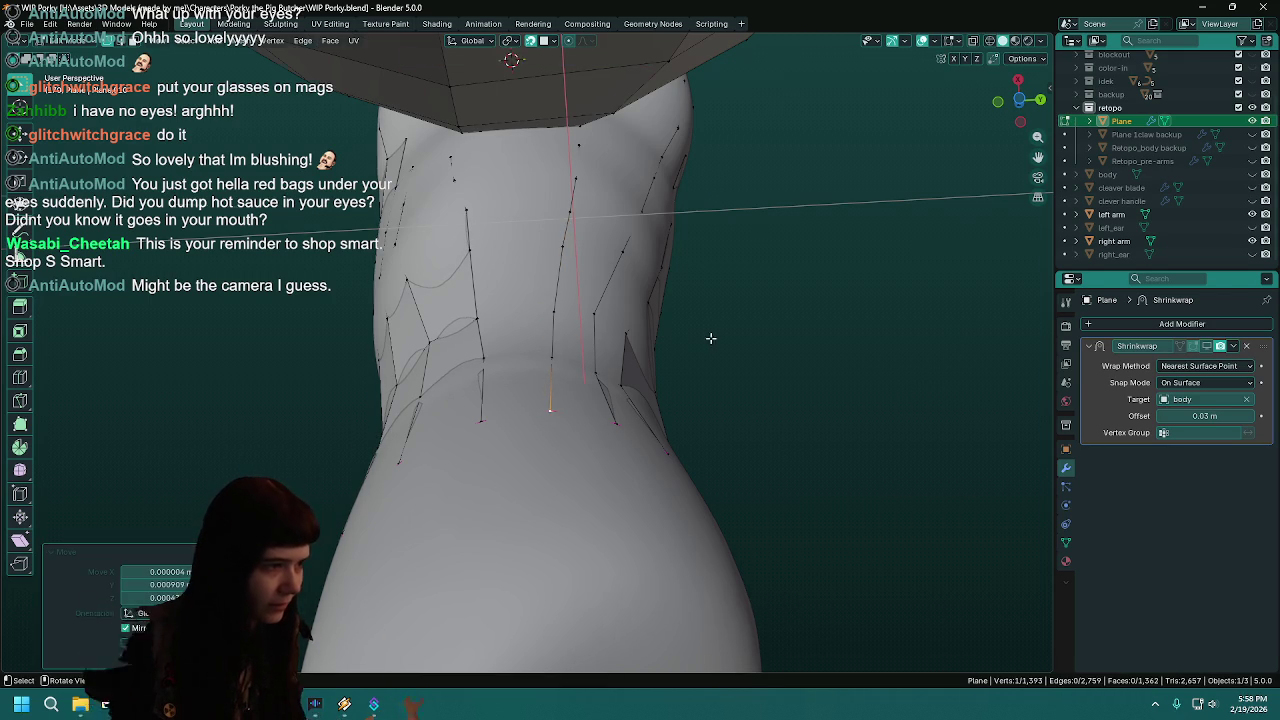
{"action": "middle_click_drag", "start_coordinate": [714, 339], "coordinate": [690, 387]}
{"action": "key", "text": "ctrl+s"}
- Reposition three more strip vertices down the torso and save
{"action": "middle_click_drag", "start_coordinate": [660, 337], "coordinate": [583, 487]}
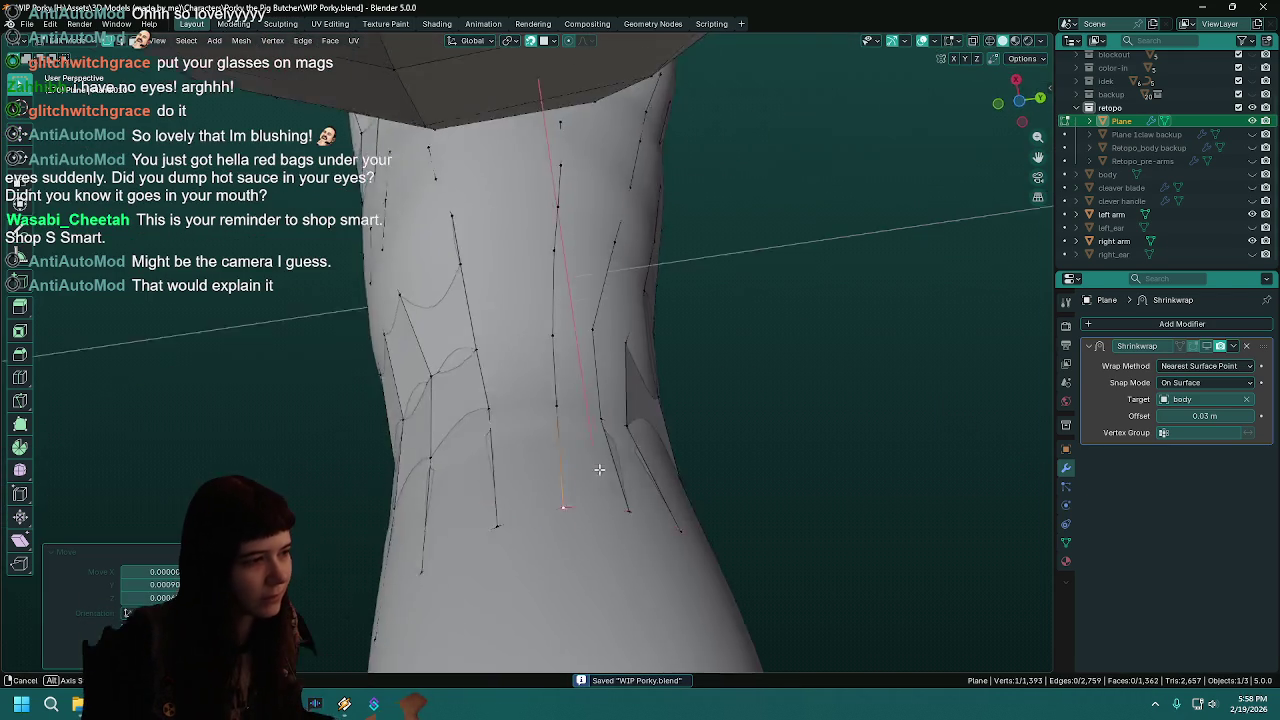
{"action": "left_click_drag", "start_coordinate": [555, 373], "coordinate": [550, 368]}
{"action": "middle_click_drag", "start_coordinate": [550, 368], "coordinate": [570, 336]}
{"action": "left_click_drag", "start_coordinate": [576, 257], "coordinate": [554, 256]}
{"action": "middle_click_drag", "start_coordinate": [567, 251], "coordinate": [589, 229]}
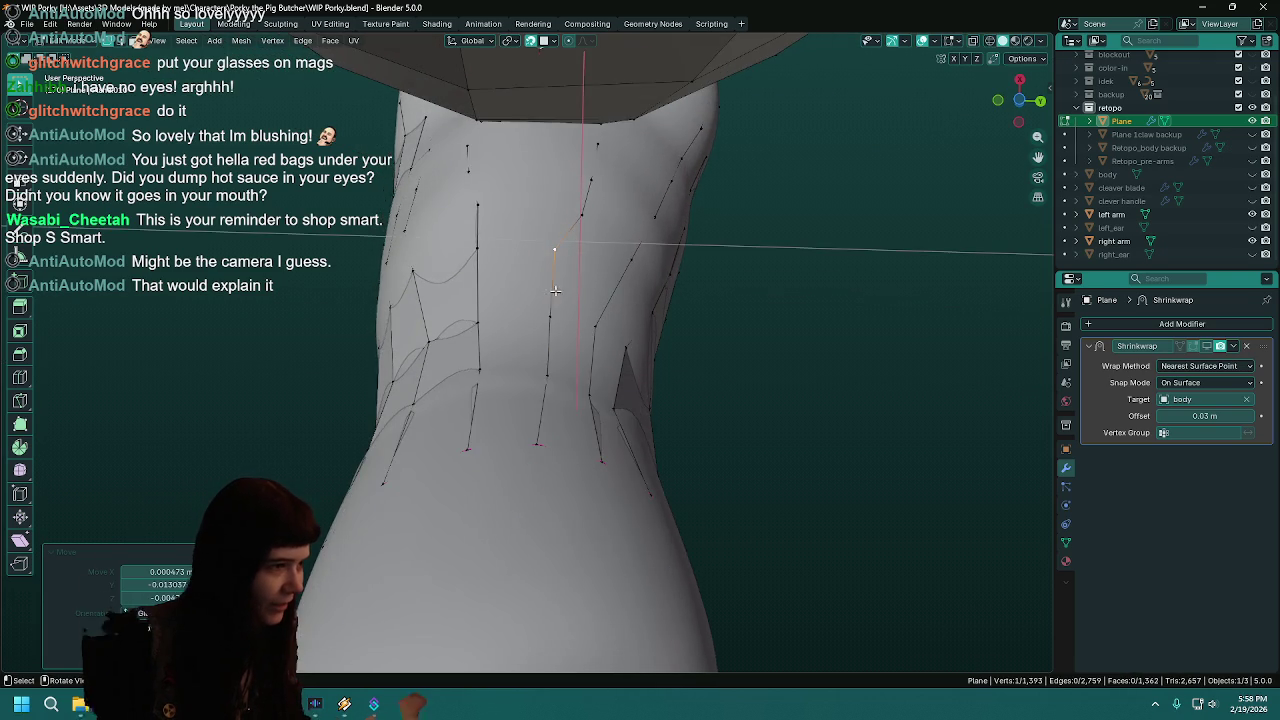
{"action": "mouse_move", "coordinate": [580, 212]}
{"action": "left_mouse_down"}
{"action": "mouse_move", "coordinate": [565, 208]}
{"action": "mouse_move", "coordinate": [581, 170]}
{"action": "left_mouse_up"}
{"action": "mouse_move", "coordinate": [581, 170]}
{"action": "middle_mouse_down"}
{"action": "mouse_move", "coordinate": [623, 176]}
{"action": "mouse_move", "coordinate": [608, 330]}
{"action": "mouse_move", "coordinate": [589, 337]}
{"action": "mouse_move", "coordinate": [666, 369]}
{"action": "mouse_move", "coordinate": [623, 451]}
{"action": "middle_mouse_up"}
{"action": "key", "text": "ctrl+s"}
- Begin another small arm vertex move of about 0.0069 m
{"action": "key", "text": "g"}
{"action": "scroll", "coordinate": [588, 401], "scroll_direction": "up", "scroll_amount": 5}
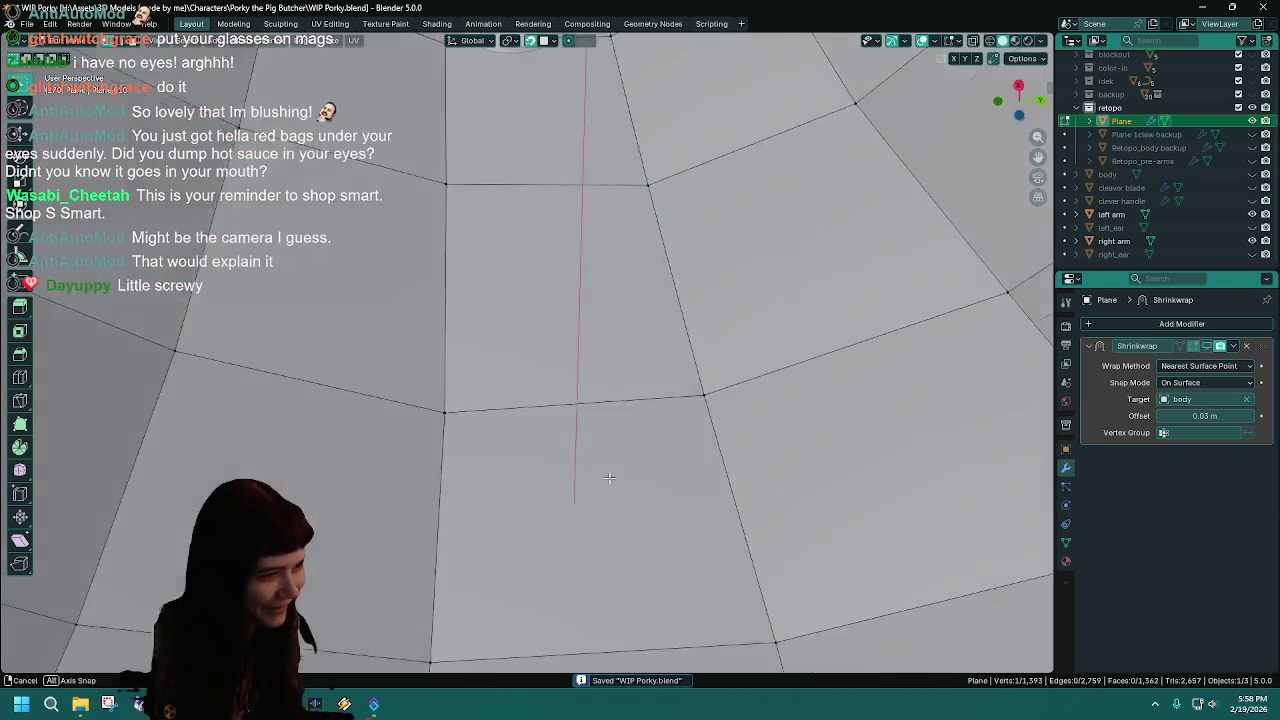
{"action": "scroll", "coordinate": [606, 471], "scroll_direction": "down", "scroll_amount": 5}
{"action": "middle_click_drag", "start_coordinate": [606, 471], "coordinate": [629, 426]}
- Settle a lower-body strip vertex onto the surface and save
{"action": "key", "text": "g"}
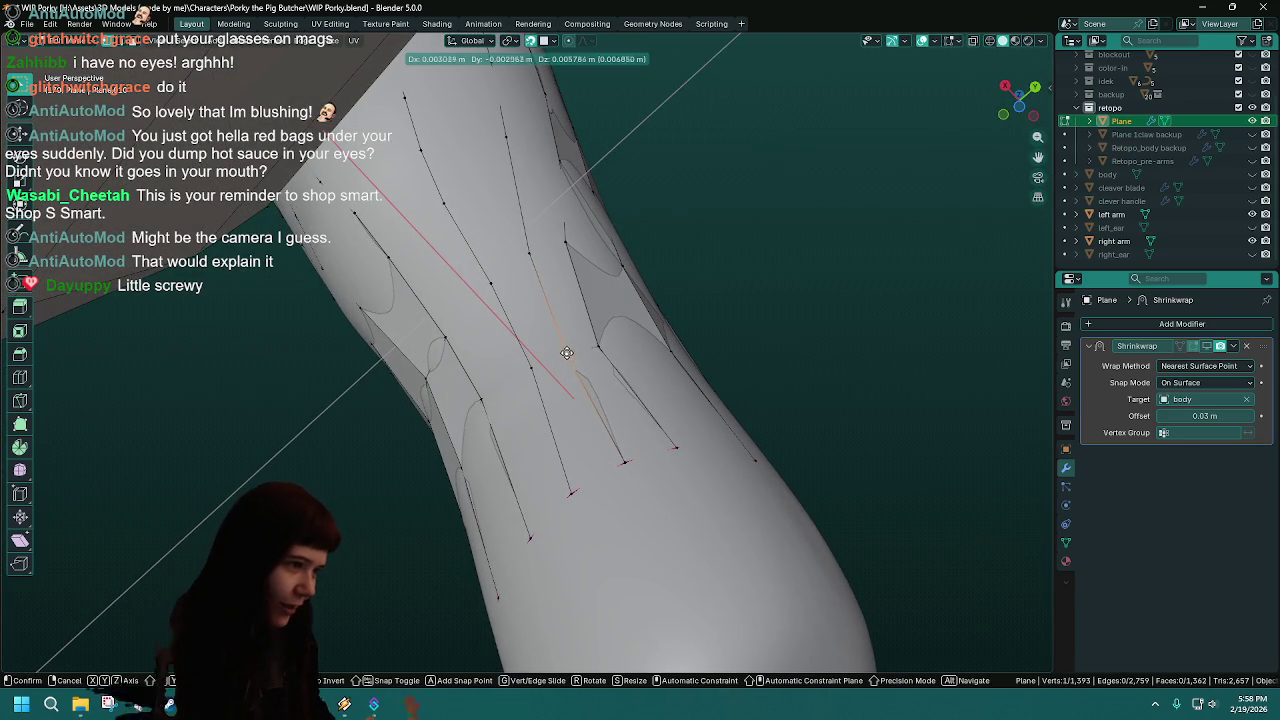
{"action": "left_click", "coordinate": [565, 354]}
{"action": "key", "text": "ctrl+s"}
{"action": "middle_click_drag", "start_coordinate": [565, 354], "coordinate": [666, 314]}
{"action": "middle_click_drag", "start_coordinate": [610, 273], "coordinate": [608, 273]}
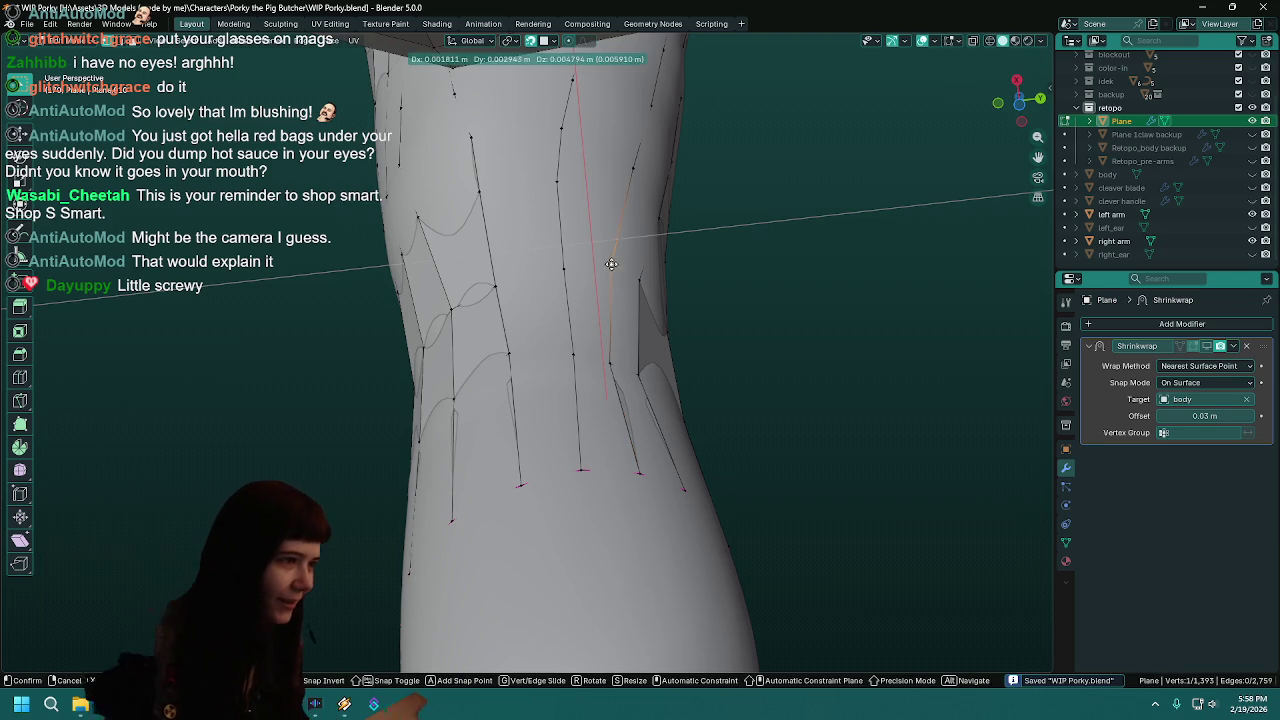
{"action": "mouse_move", "coordinate": [608, 273]}
{"action": "middle_mouse_down"}
{"action": "mouse_move", "coordinate": [638, 344]}
{"action": "mouse_move", "coordinate": [625, 414]}
{"action": "middle_mouse_up"}
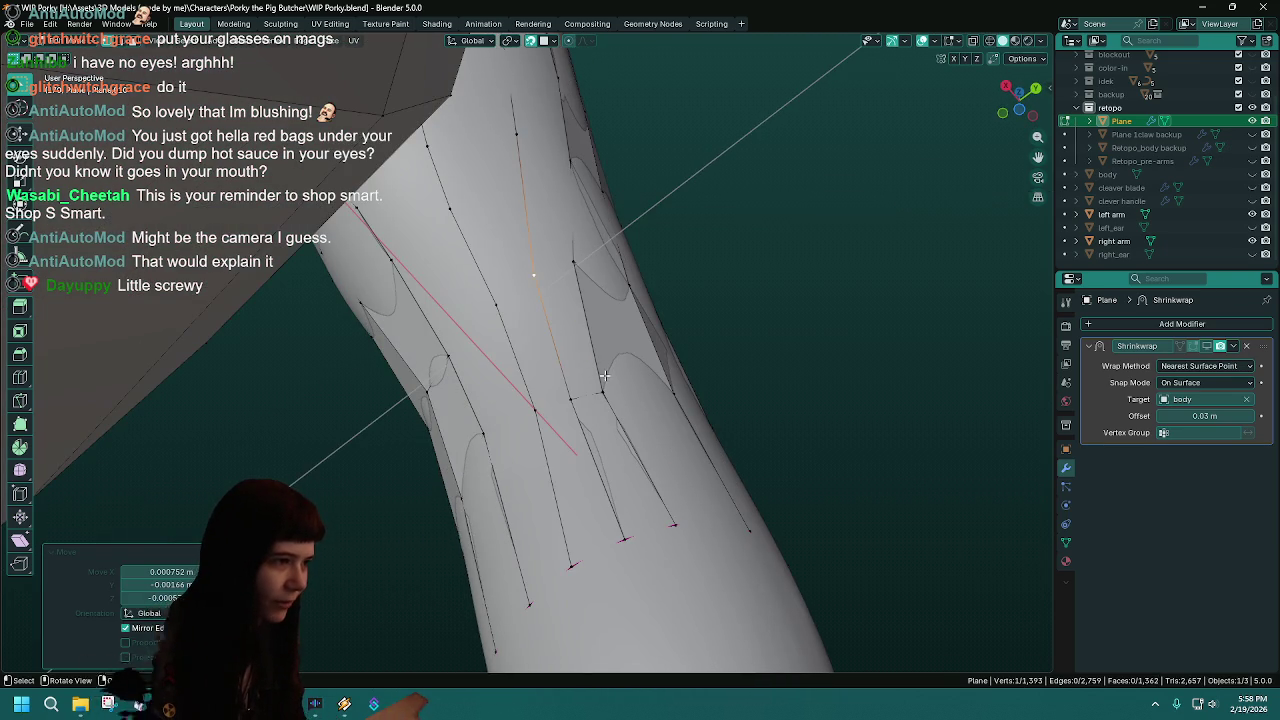
- Move two more strip vertices, pulling an upper-arm vertex about 0.07 m upward, and save
{"action": "key", "text": "g"}
{"action": "left_click", "coordinate": [537, 275]}
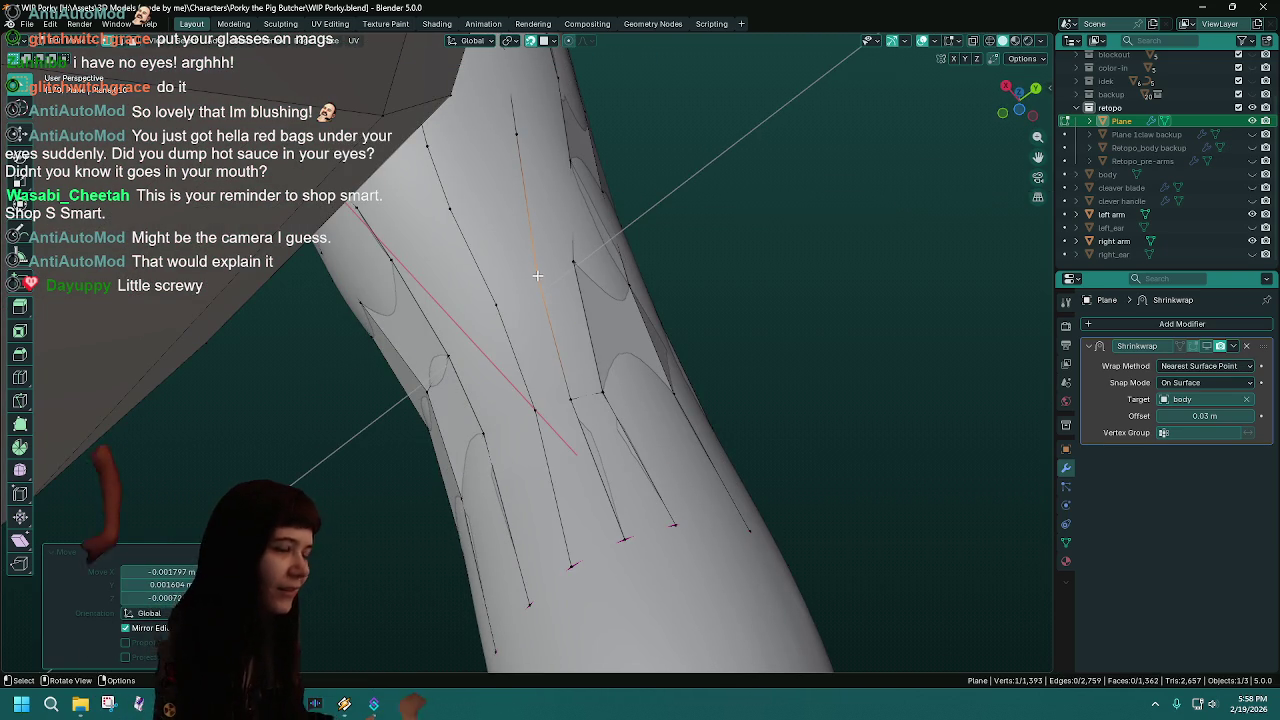
{"action": "mouse_move", "coordinate": [537, 275]}
{"action": "middle_mouse_down"}
{"action": "mouse_move", "coordinate": [588, 190]}
{"action": "mouse_move", "coordinate": [560, 160]}
{"action": "mouse_move", "coordinate": [584, 378]}
{"action": "mouse_move", "coordinate": [656, 401]}
{"action": "middle_mouse_up"}
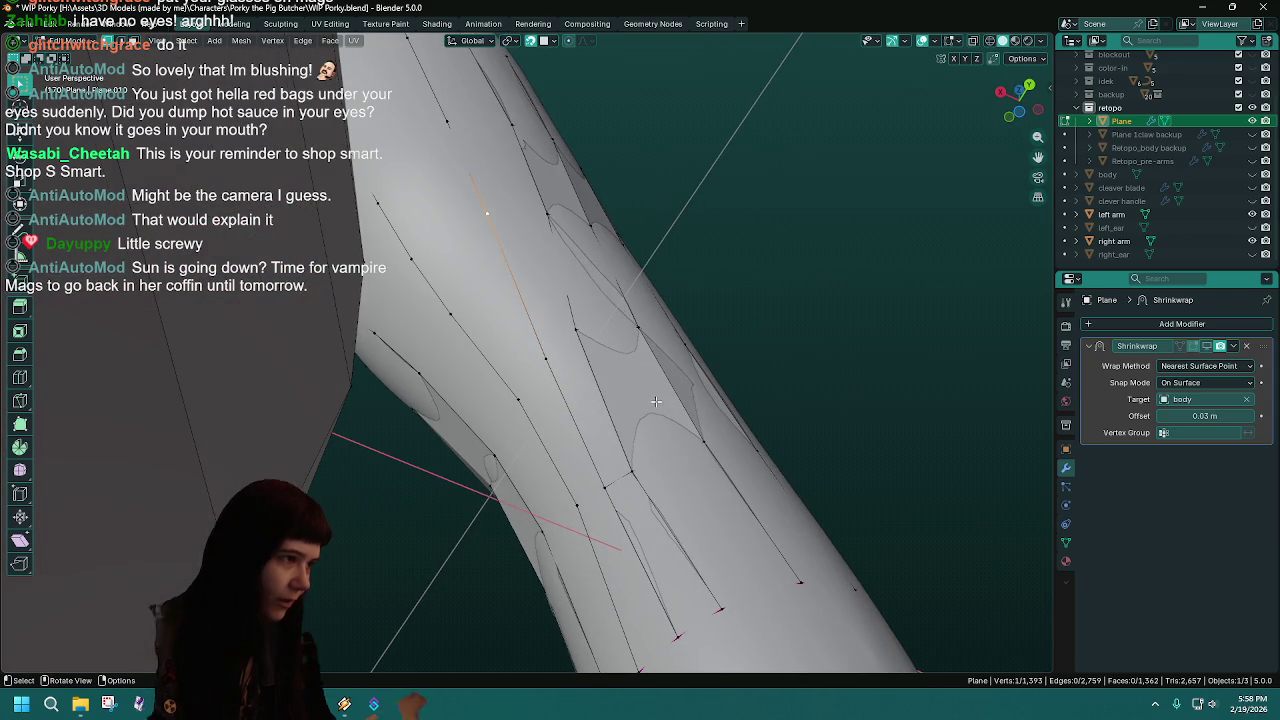
{"action": "key", "text": "g"}
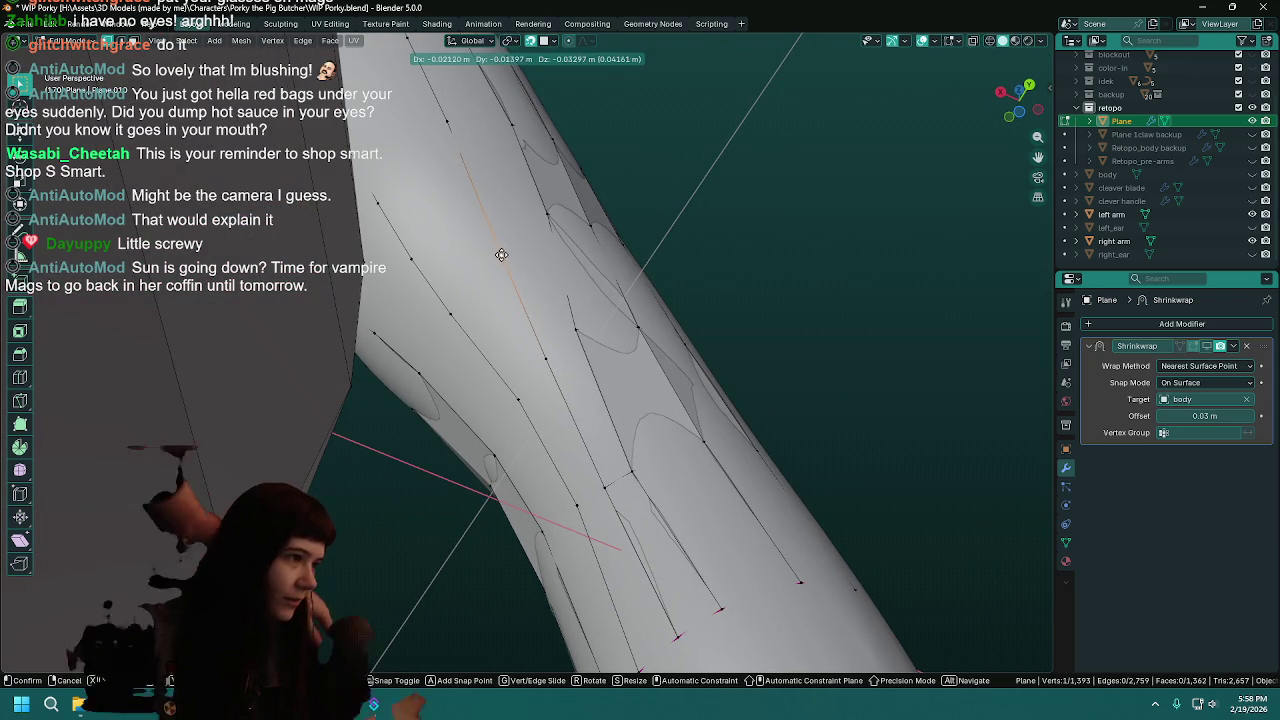
{"action": "left_click", "coordinate": [501, 255]}
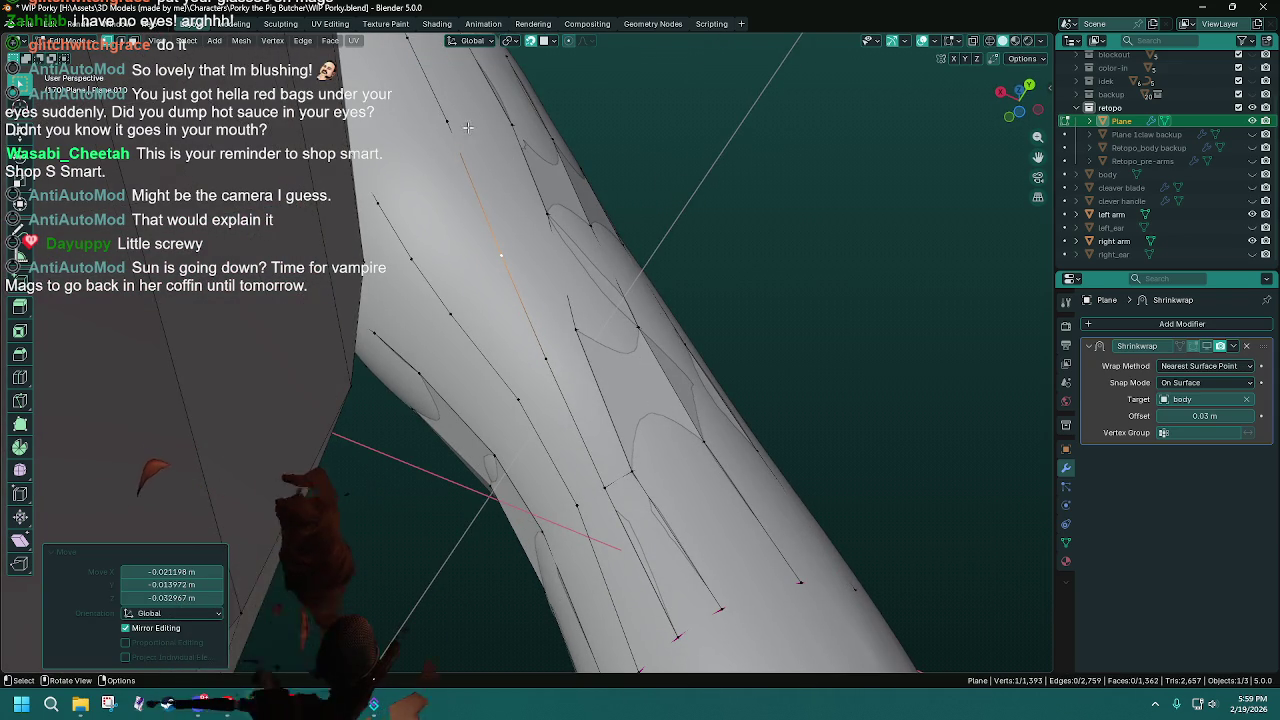
{"action": "key", "text": "ctrl+s"}
{"action": "key", "text": "g"}
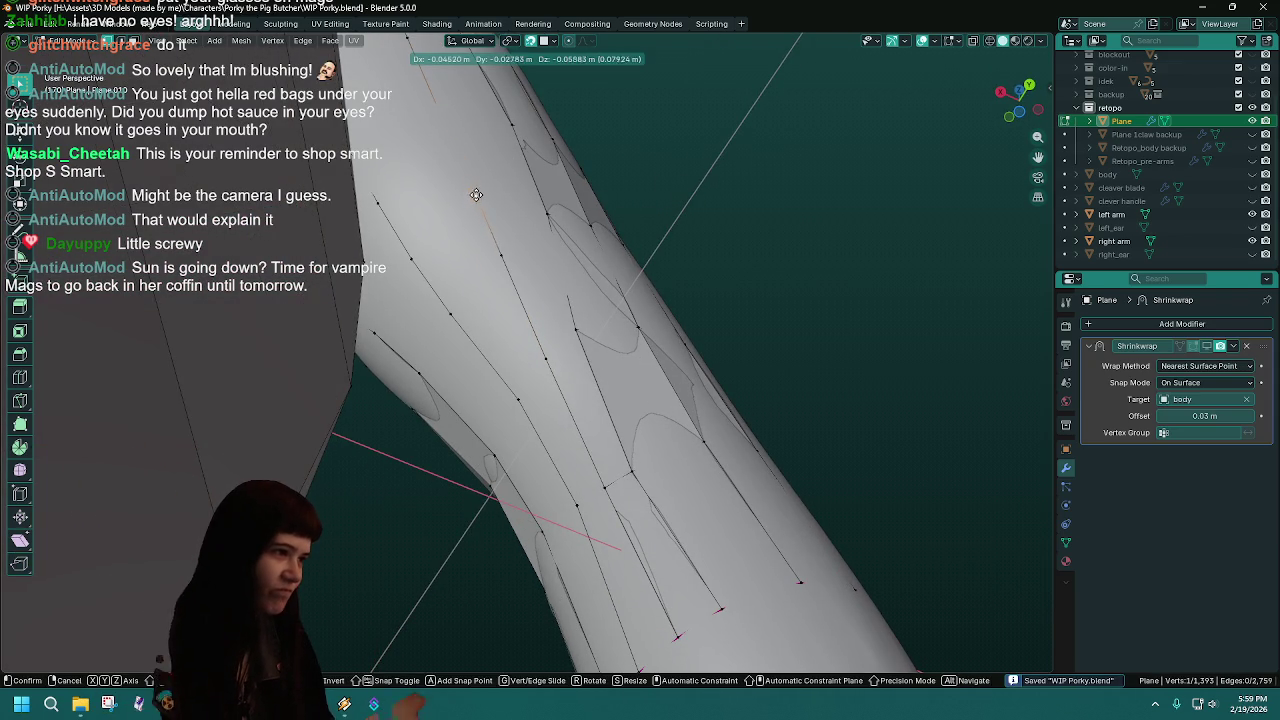
{"action": "left_click", "coordinate": [472, 182]}
{"action": "mouse_move", "coordinate": [472, 182]}
{"action": "middle_mouse_down"}
{"action": "mouse_move", "coordinate": [416, 230]}
{"action": "mouse_move", "coordinate": [573, 454]}
{"action": "mouse_move", "coordinate": [580, 375]}
{"action": "middle_mouse_up"}
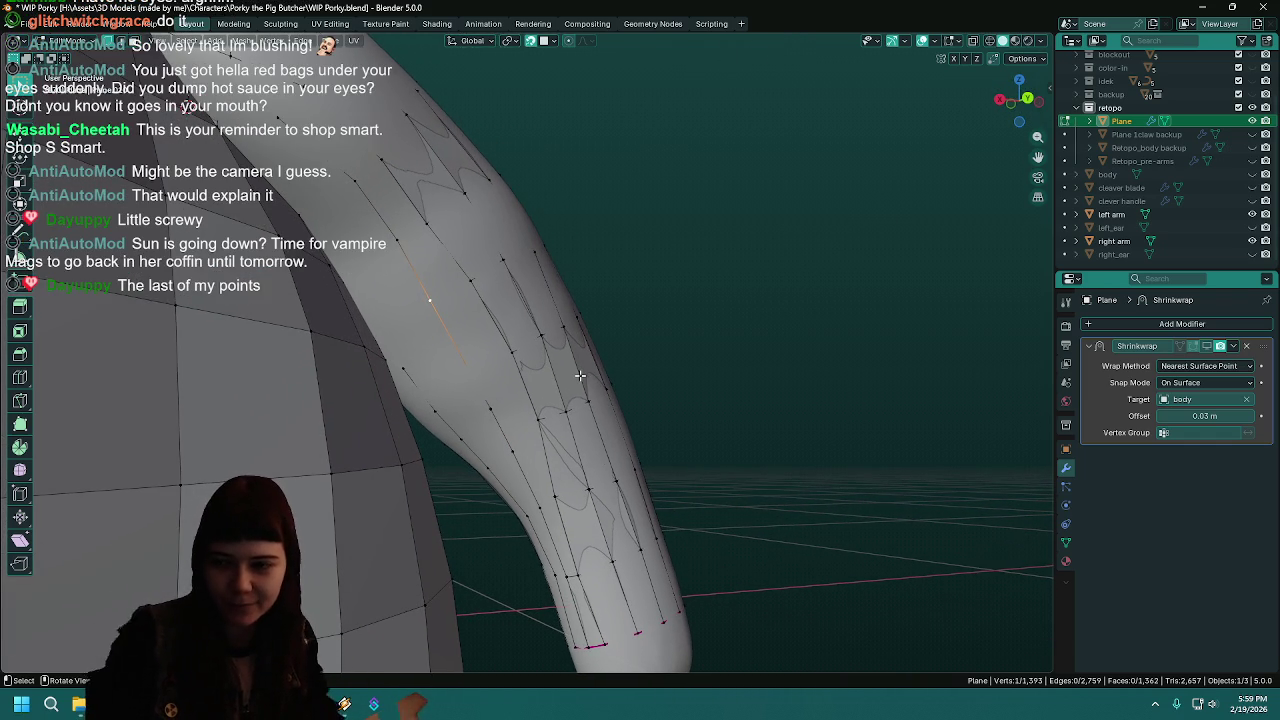
- Move an edge on the leg and a vertex on the arm onto the surface
{"action": "mouse_move", "coordinate": [579, 375]}
{"action": "middle_mouse_down"}
{"action": "mouse_move", "coordinate": [651, 414]}
{"action": "mouse_move", "coordinate": [529, 388]}
{"action": "middle_mouse_up"}
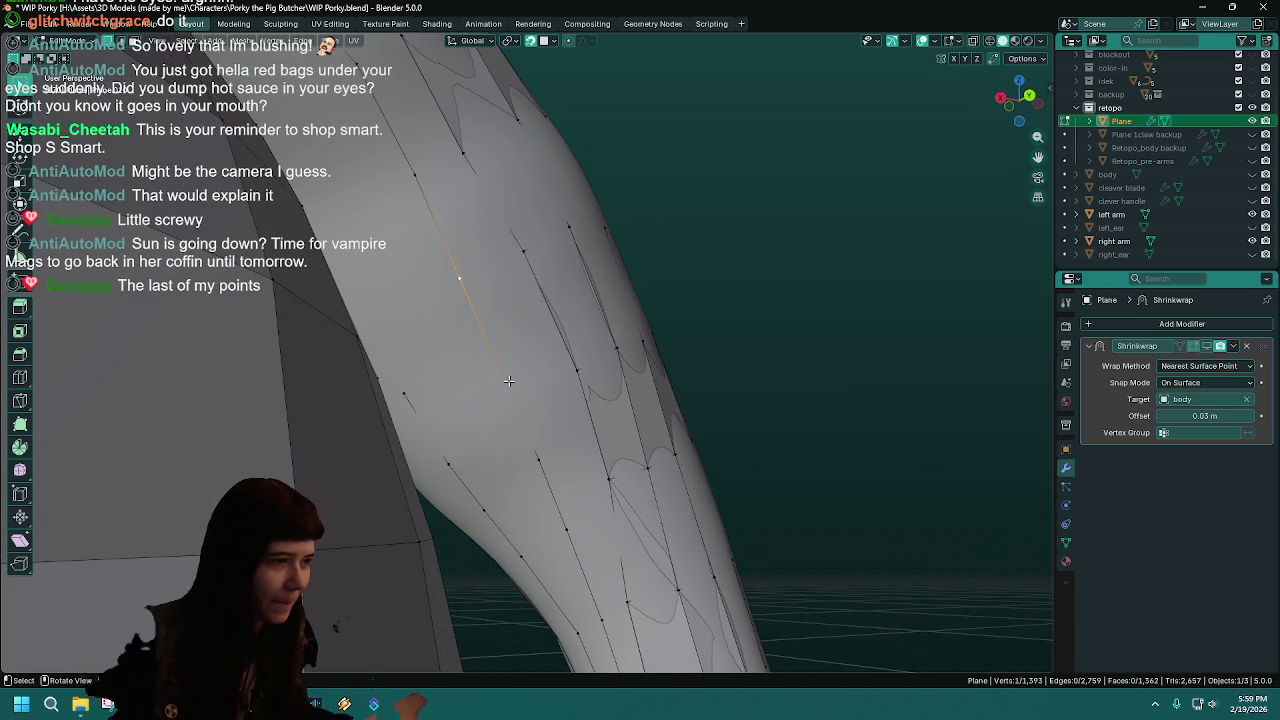
{"action": "middle_click_drag", "start_coordinate": [553, 447], "coordinate": [628, 476]}
{"action": "key", "text": "g"}
{"action": "left_click", "coordinate": [553, 461]}
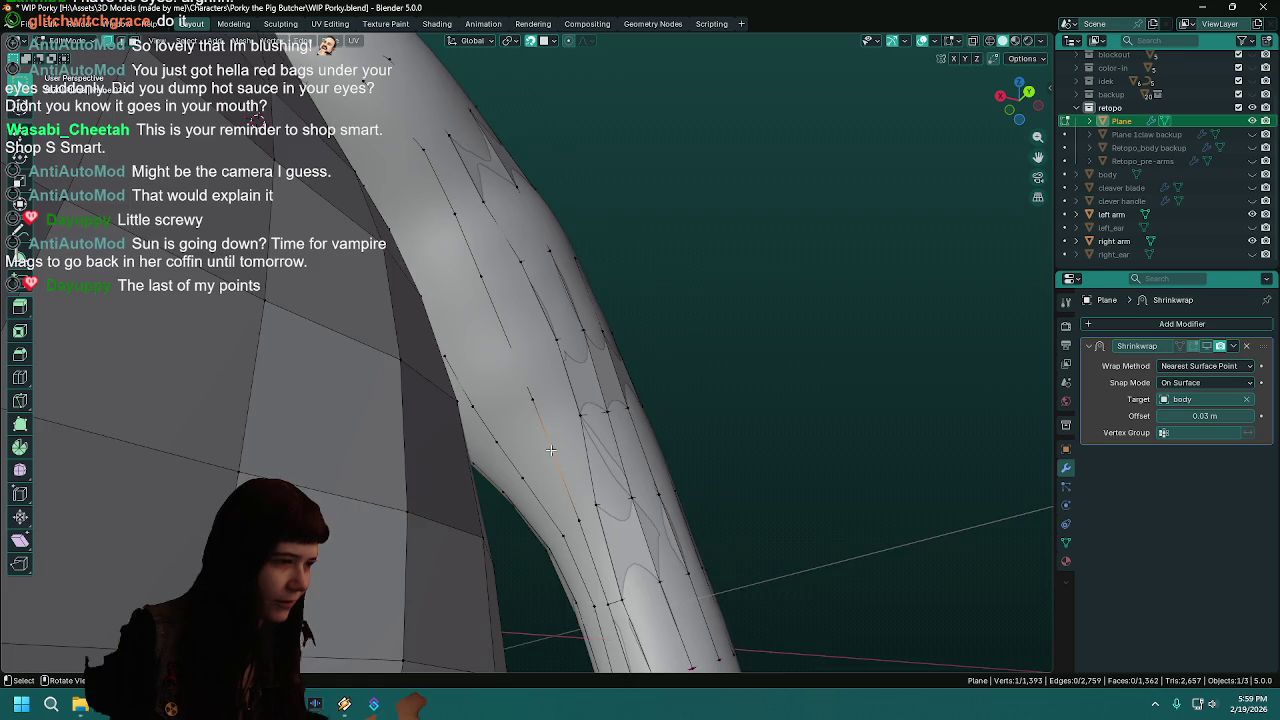
{"action": "middle_click_drag", "start_coordinate": [551, 451], "coordinate": [552, 453]}
{"action": "middle_click_drag", "start_coordinate": [565, 504], "coordinate": [557, 479]}
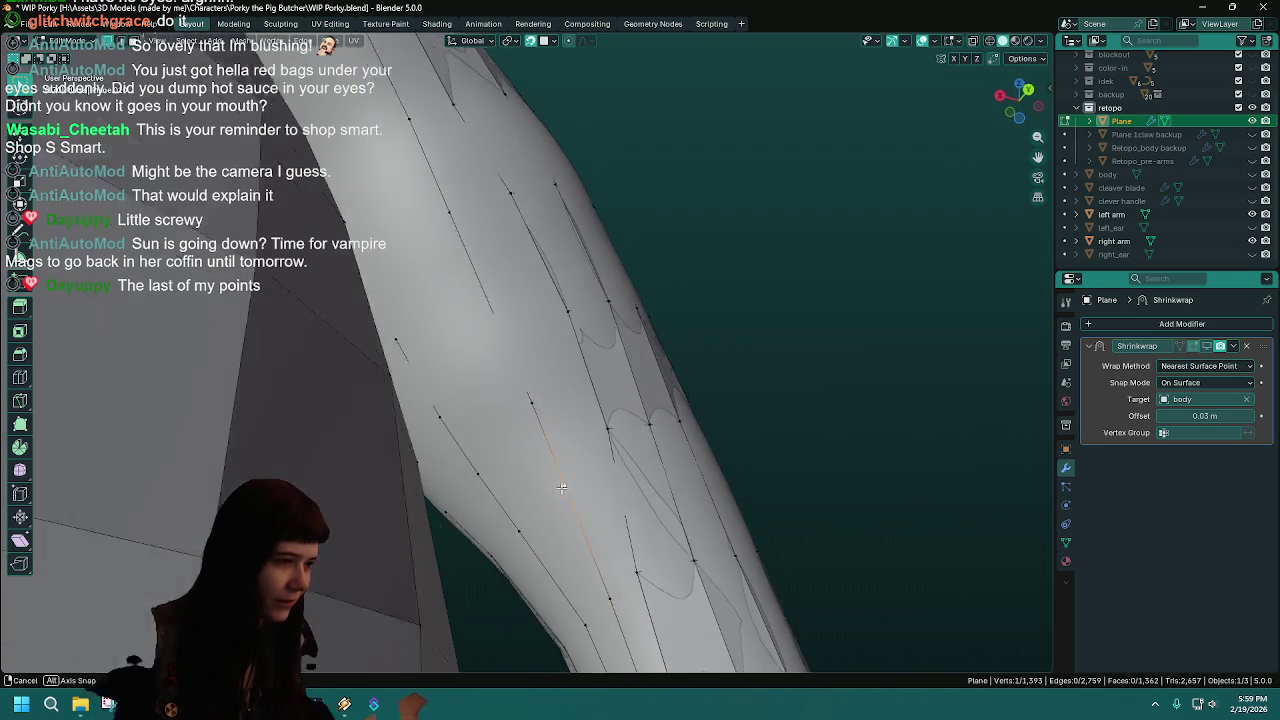
{"action": "key", "text": "g"}
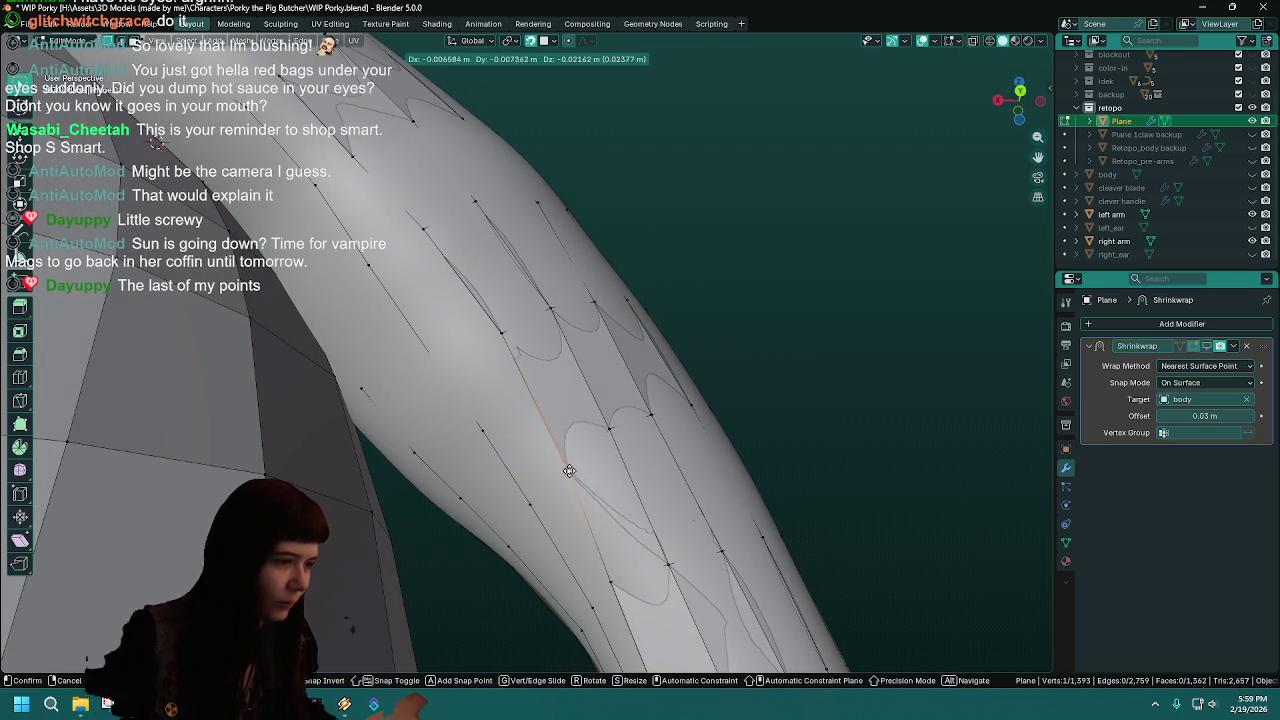
{"action": "left_click", "coordinate": [566, 450]}
- Slide two more arm vertices onto the sculpted surface
{"action": "middle_click_drag", "start_coordinate": [566, 450], "coordinate": [583, 471]}
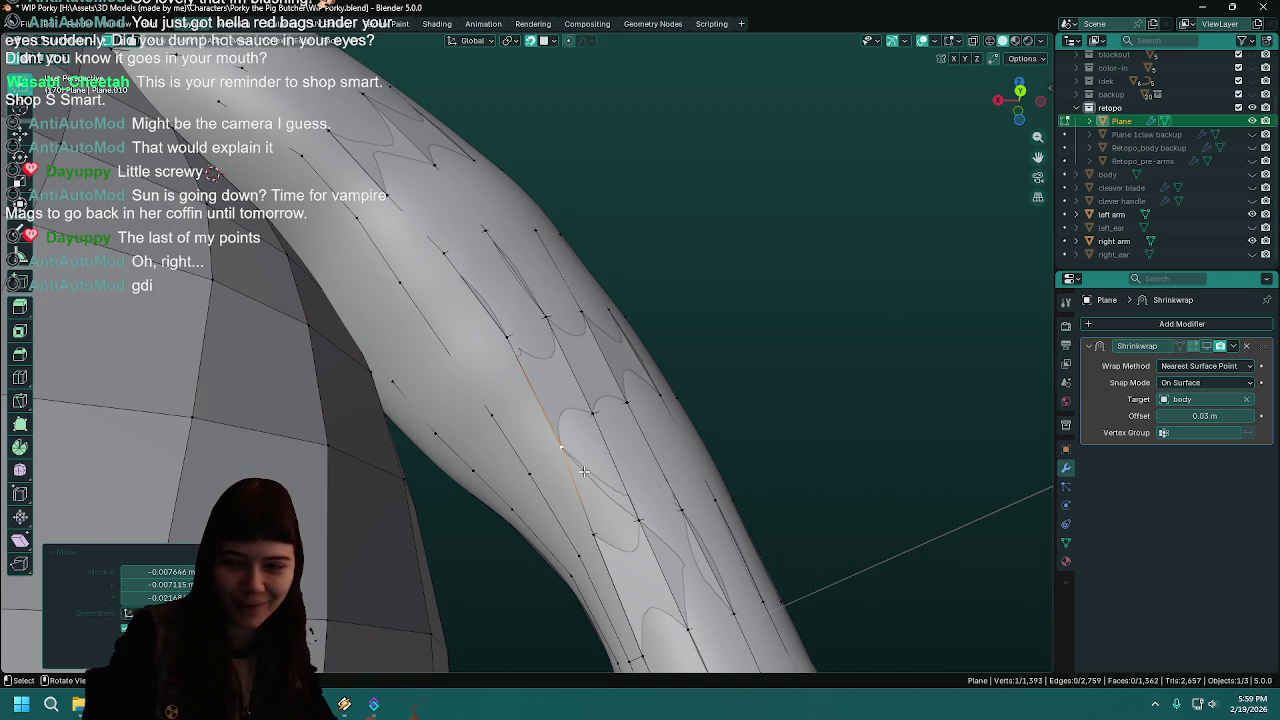
{"action": "middle_click_drag", "start_coordinate": [614, 473], "coordinate": [633, 432]}
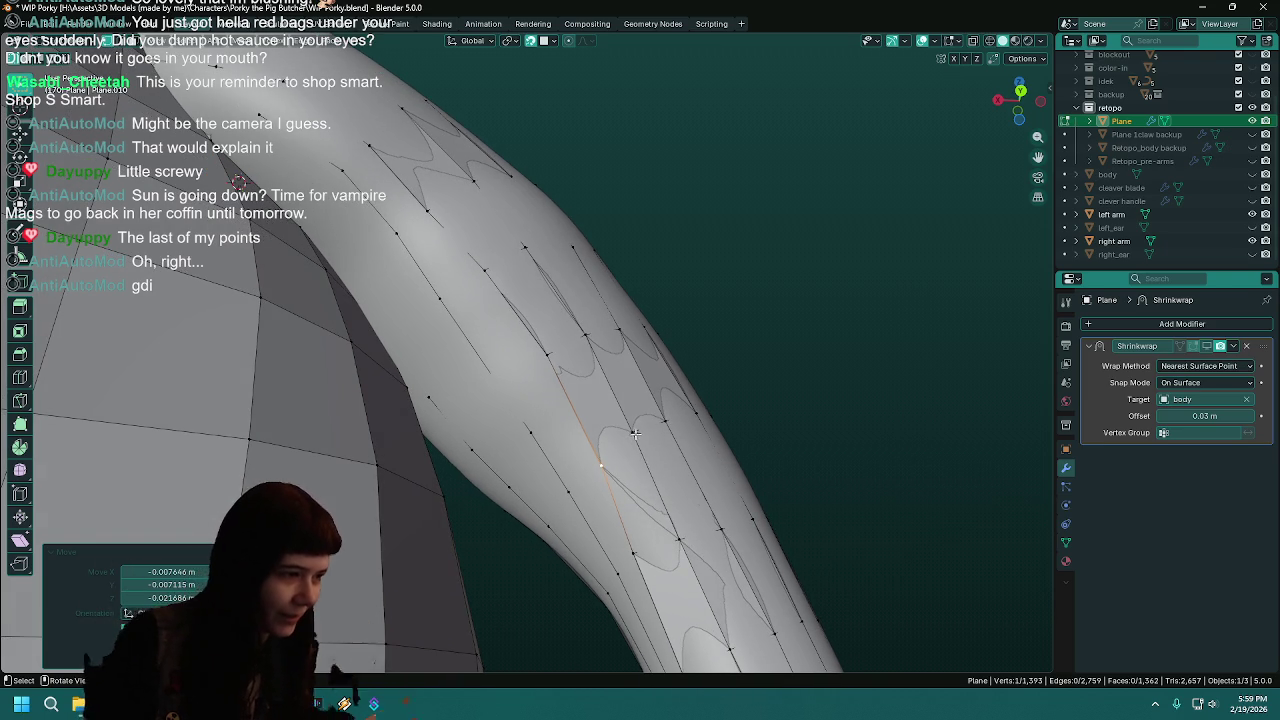
{"action": "key", "text": "g"}
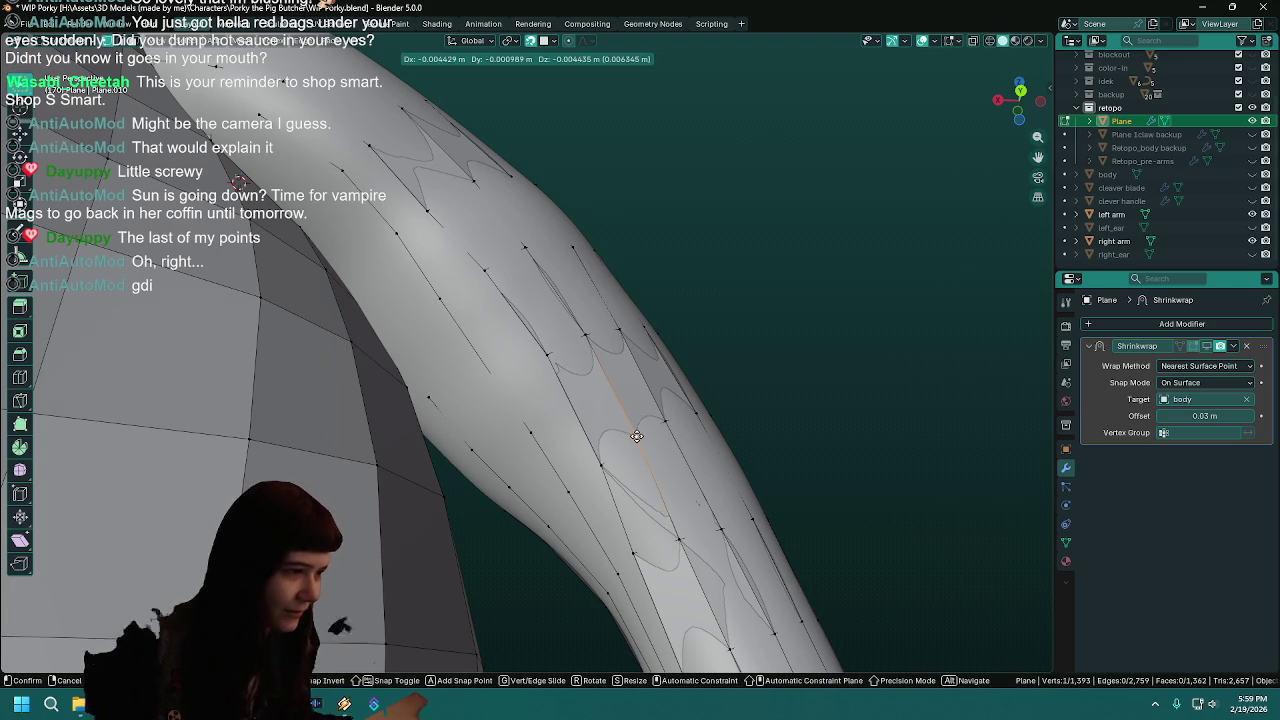
{"action": "left_click", "coordinate": [637, 436]}
{"action": "middle_click_drag", "start_coordinate": [637, 436], "coordinate": [651, 389]}
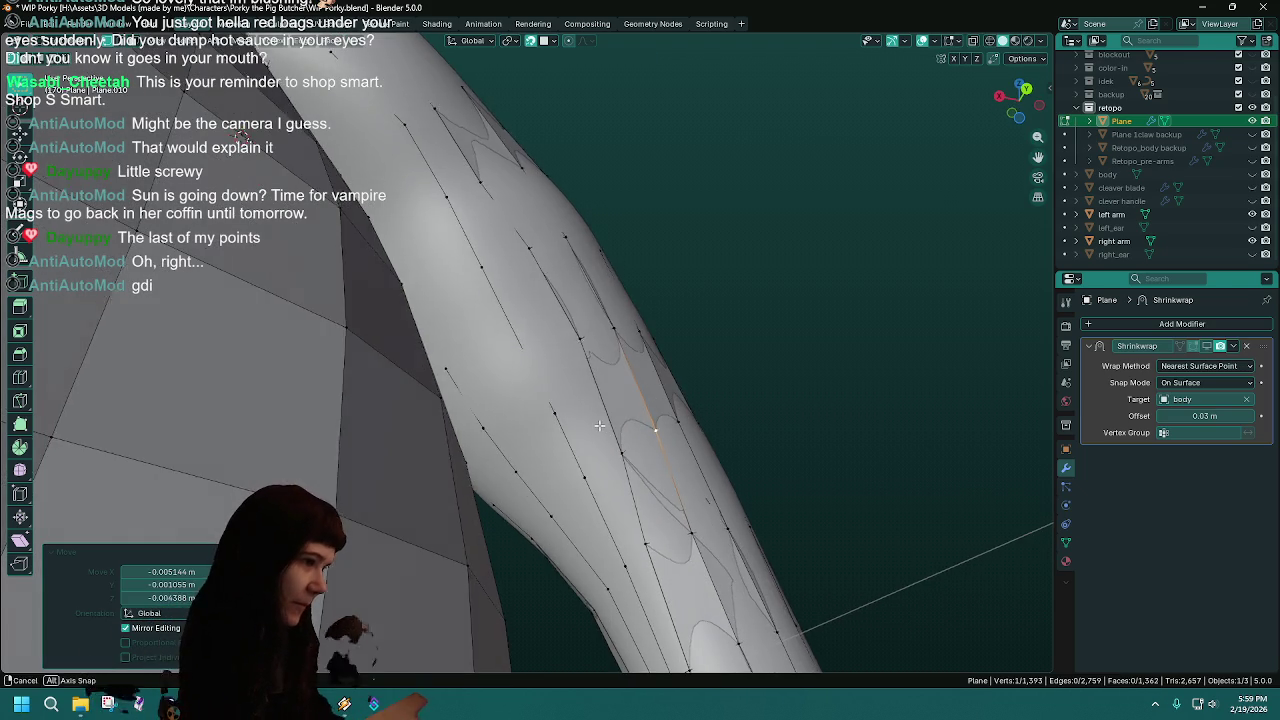
{"action": "middle_click_drag", "start_coordinate": [603, 426], "coordinate": [567, 401]}
{"action": "key", "text": "g"}
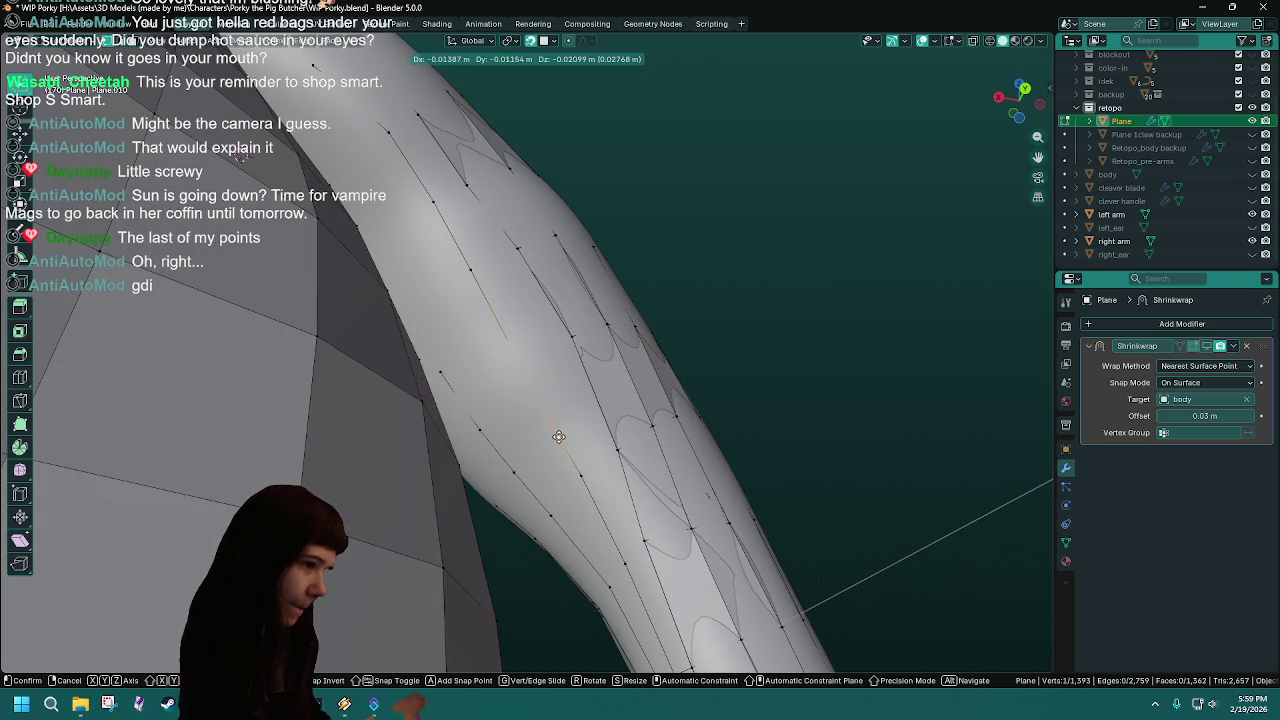
{"action": "left_click", "coordinate": [560, 437]}
{"action": "mouse_move", "coordinate": [560, 437]}
{"action": "middle_mouse_down"}
{"action": "mouse_move", "coordinate": [453, 538]}
{"action": "mouse_move", "coordinate": [580, 357]}
{"action": "mouse_move", "coordinate": [610, 455]}
{"action": "mouse_move", "coordinate": [344, 414]}
{"action": "mouse_move", "coordinate": [653, 505]}
{"action": "mouse_move", "coordinate": [721, 415]}
{"action": "mouse_move", "coordinate": [791, 440]}
{"action": "mouse_move", "coordinate": [810, 401]}
{"action": "mouse_move", "coordinate": [693, 368]}
{"action": "mouse_move", "coordinate": [705, 386]}
{"action": "middle_mouse_up"}
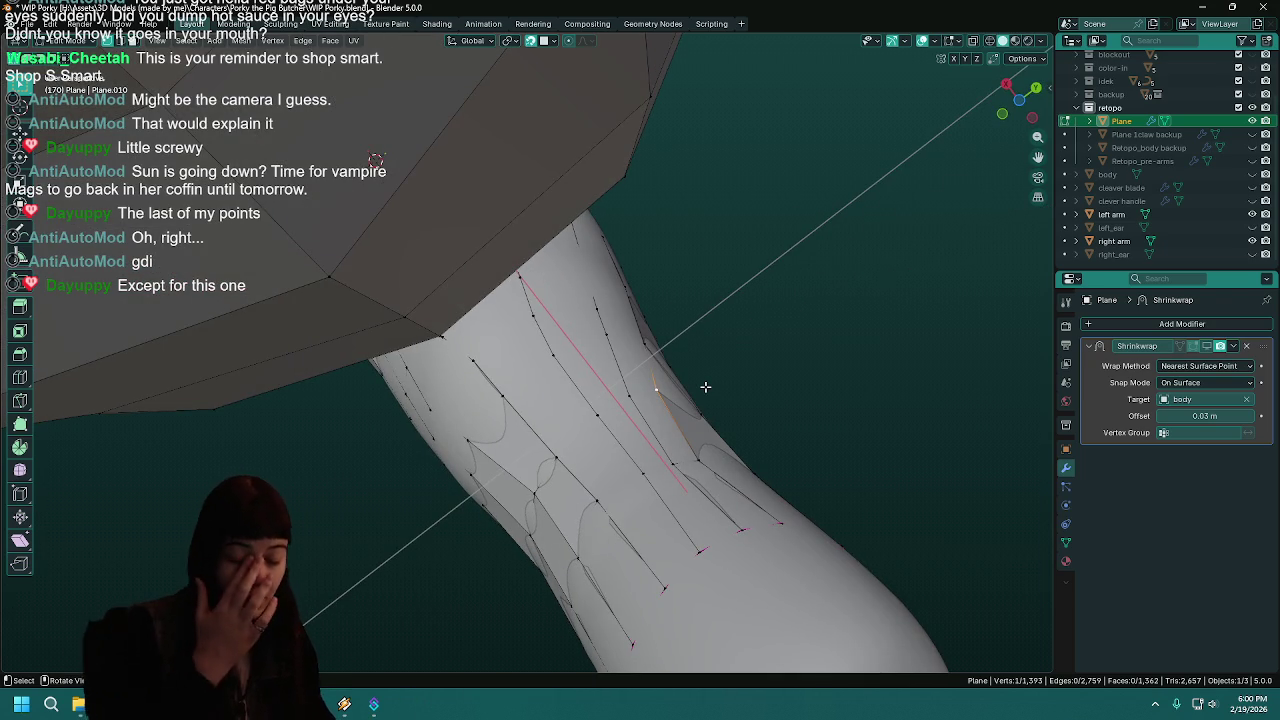
- Select four corner vertices at the armpit gap and fill them with a quad face
{"action": "middle_click_drag", "start_coordinate": [705, 386], "coordinate": [507, 567]}
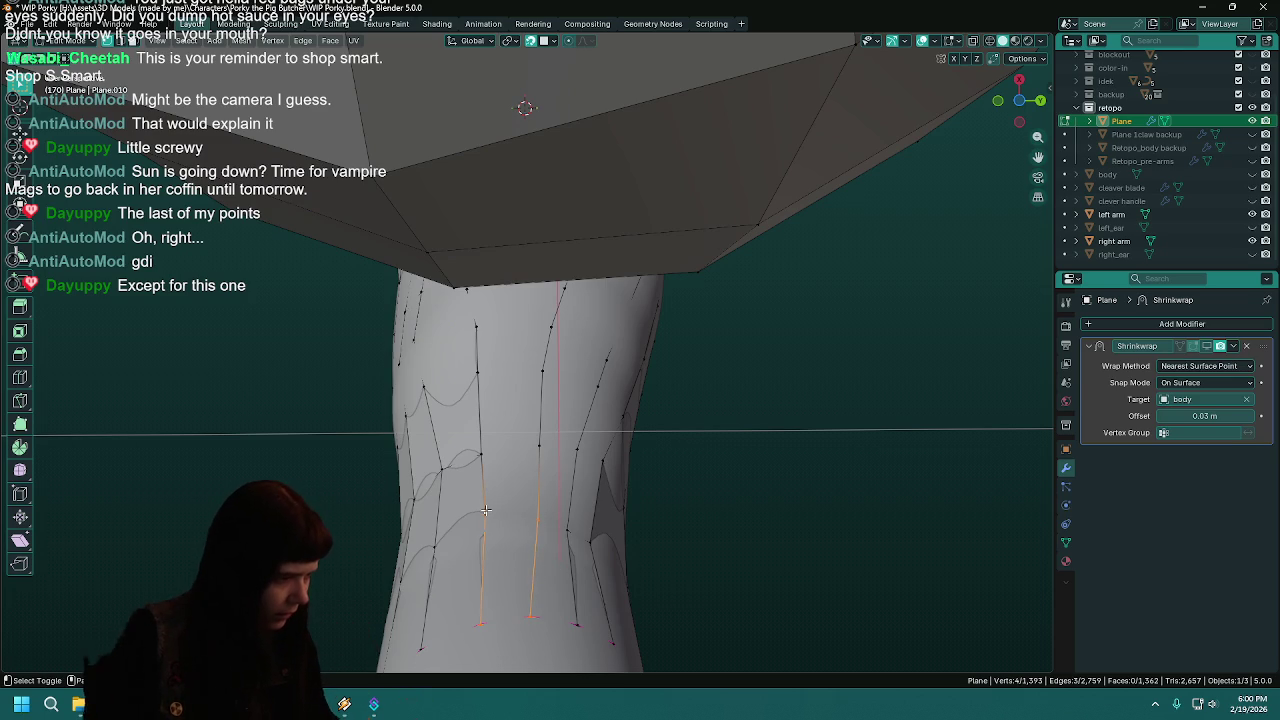
{"action": "left_click", "coordinate": [537, 521]}
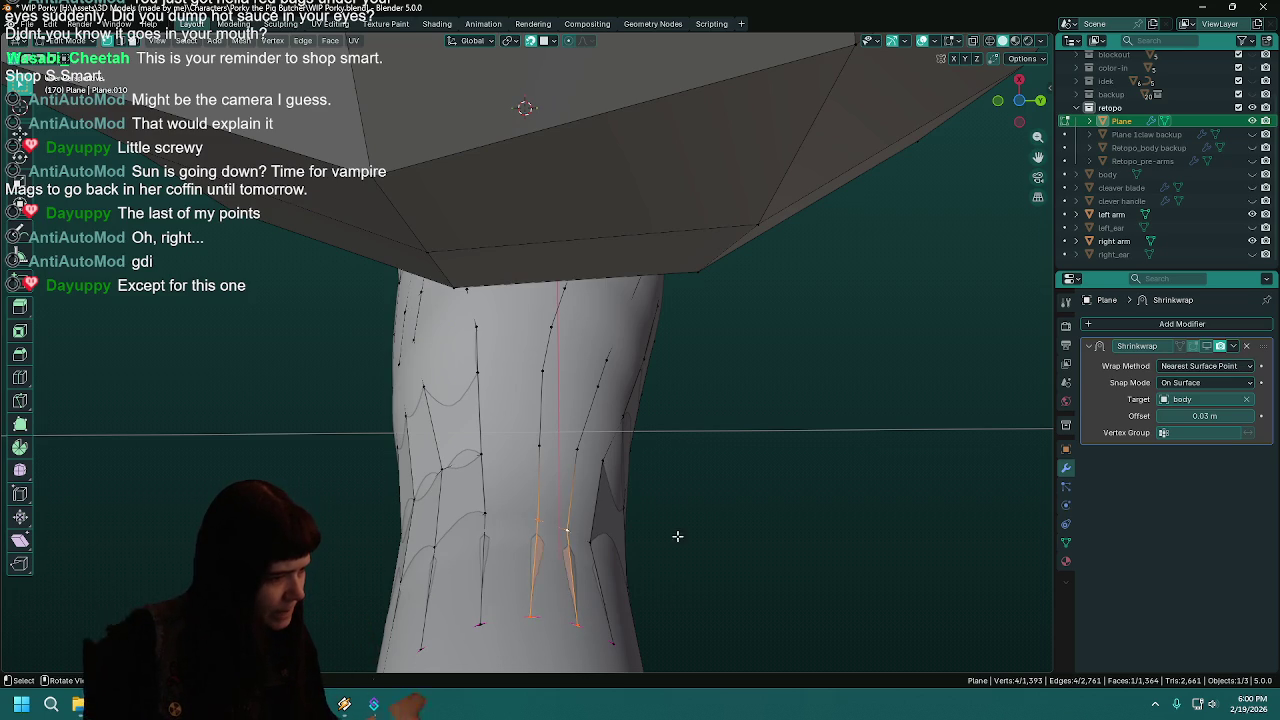
{"action": "middle_click_drag", "start_coordinate": [671, 537], "coordinate": [543, 423]}
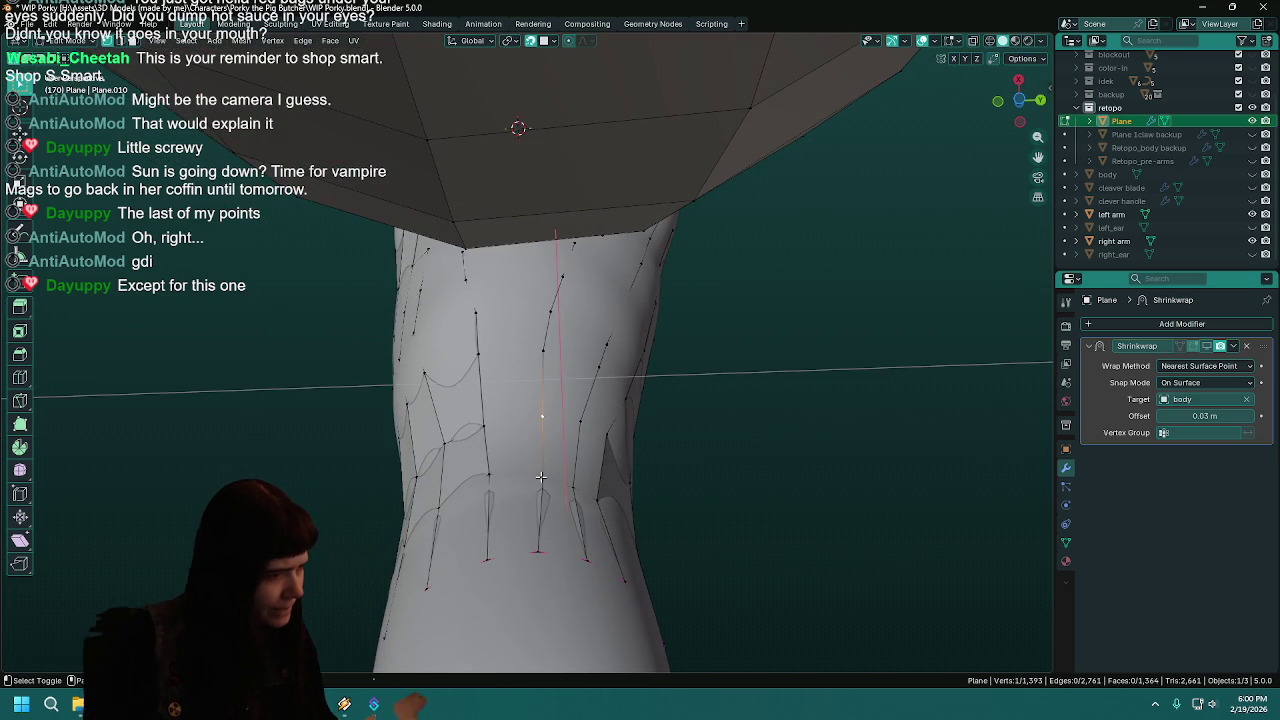
{"action": "left_click_drag", "start_coordinate": [539, 419], "coordinate": [537, 417]}
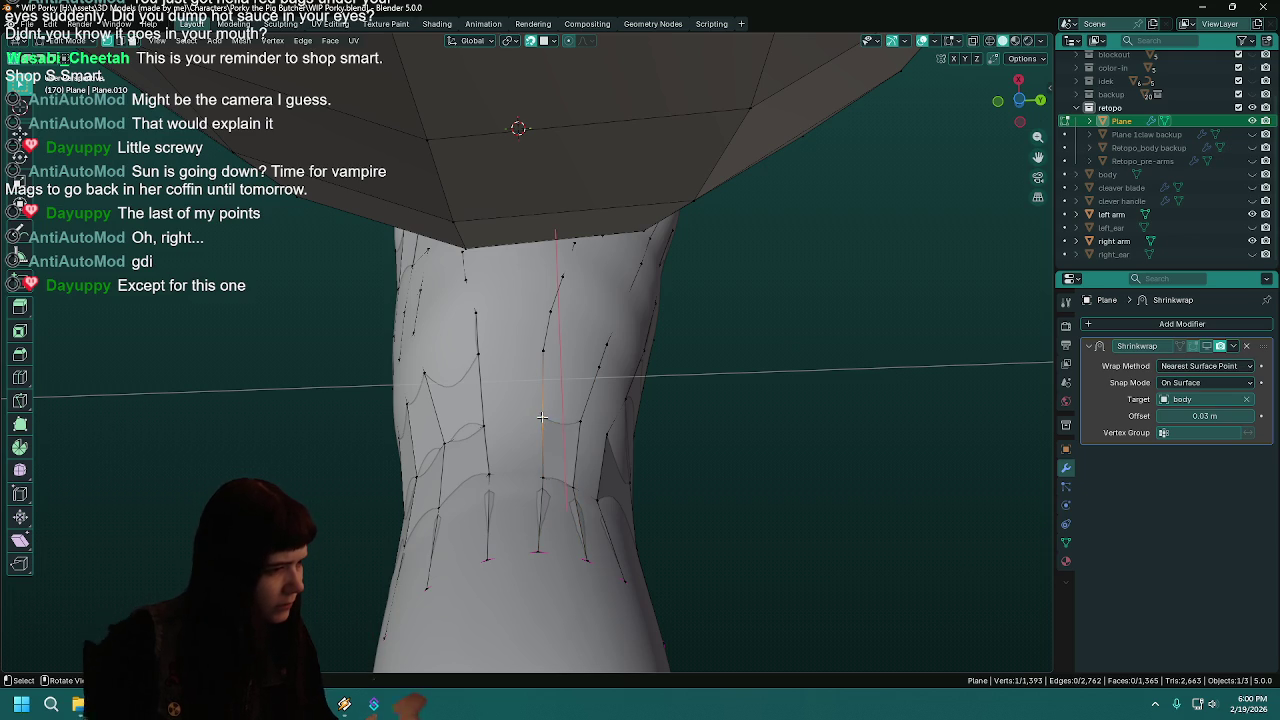
{"action": "left_click", "coordinate": [483, 426], "text": "shift"}
{"action": "key", "text": "f"}
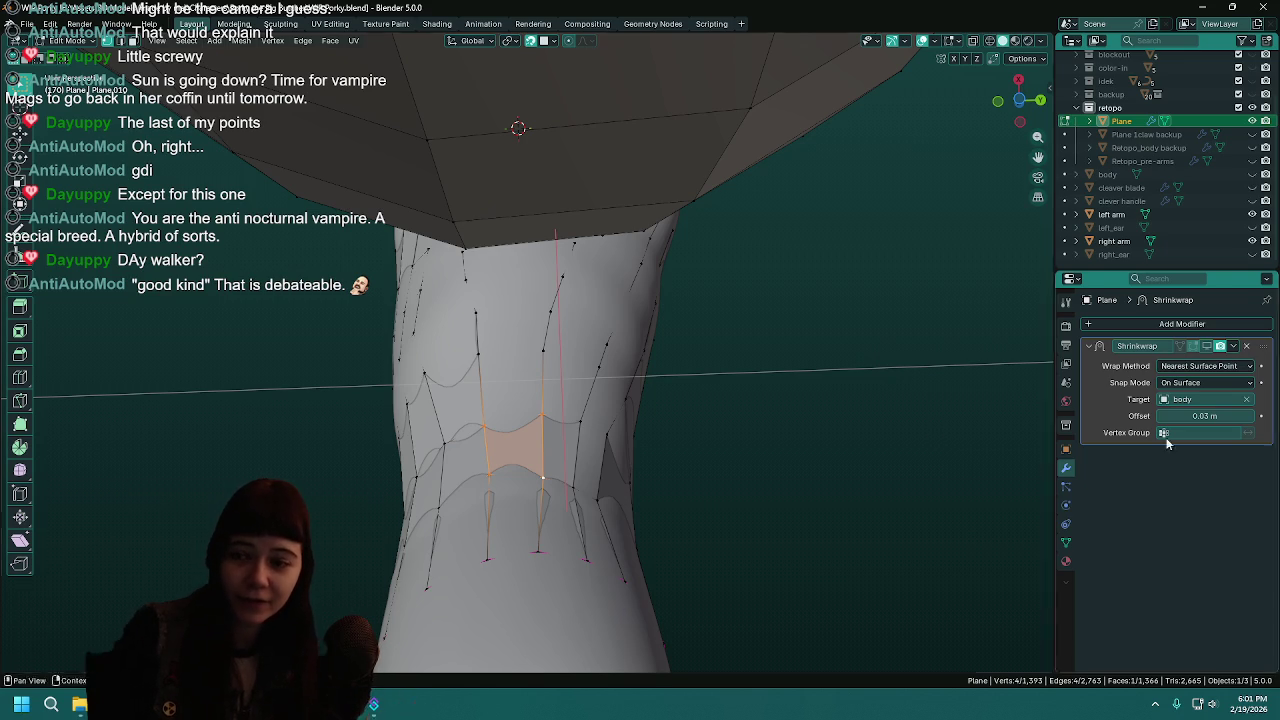
- Fill two quad faces across the gap along the side of the arm
{"action": "mouse_move", "coordinate": [655, 422]}
{"action": "middle_mouse_down"}
{"action": "mouse_move", "coordinate": [671, 423]}
{"action": "mouse_move", "coordinate": [666, 408]}
{"action": "mouse_move", "coordinate": [622, 411]}
{"action": "middle_mouse_up"}
{"action": "left_click", "coordinate": [585, 465]}
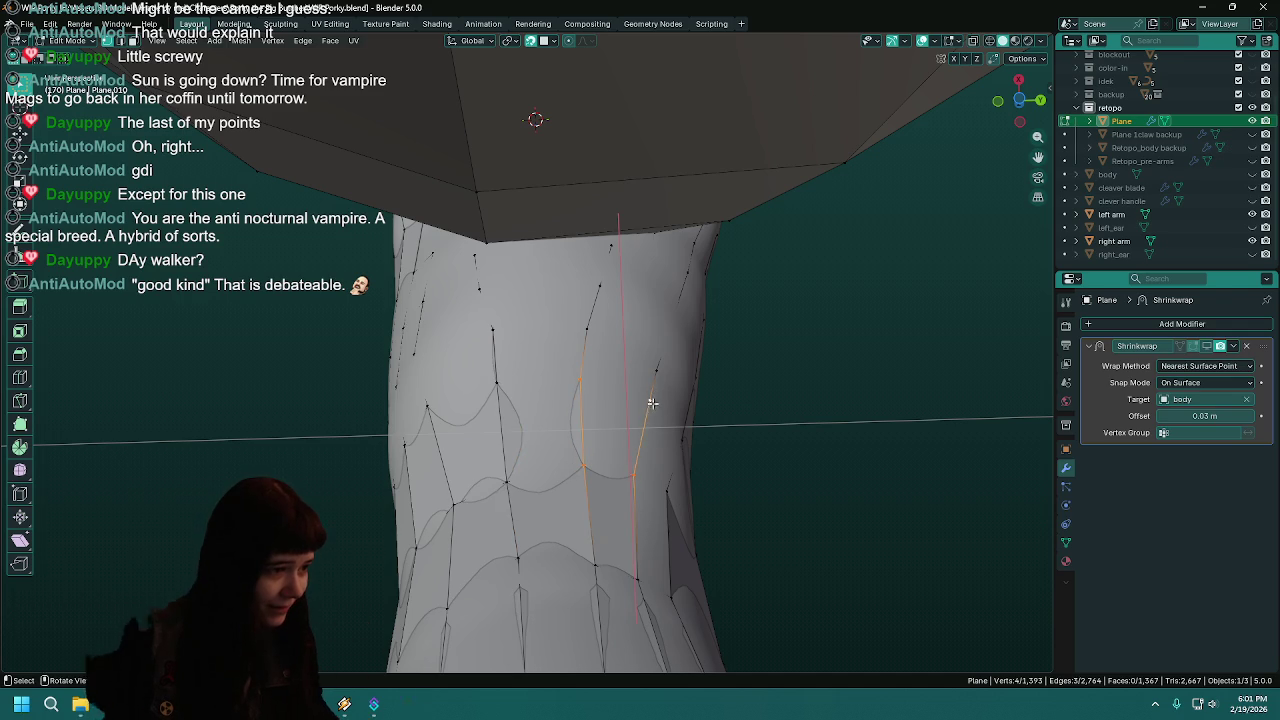
{"action": "key", "text": "f"}
{"action": "mouse_move", "coordinate": [657, 457]}
{"action": "middle_mouse_down"}
{"action": "mouse_move", "coordinate": [695, 561]}
{"action": "mouse_move", "coordinate": [643, 480]}
{"action": "mouse_move", "coordinate": [600, 494]}
{"action": "mouse_move", "coordinate": [549, 460]}
{"action": "mouse_move", "coordinate": [529, 497]}
{"action": "middle_mouse_up"}
{"action": "scroll", "coordinate": [594, 510], "scroll_direction": "up", "scroll_amount": 5}
{"action": "scroll", "coordinate": [594, 510], "scroll_direction": "down", "scroll_amount": 5}
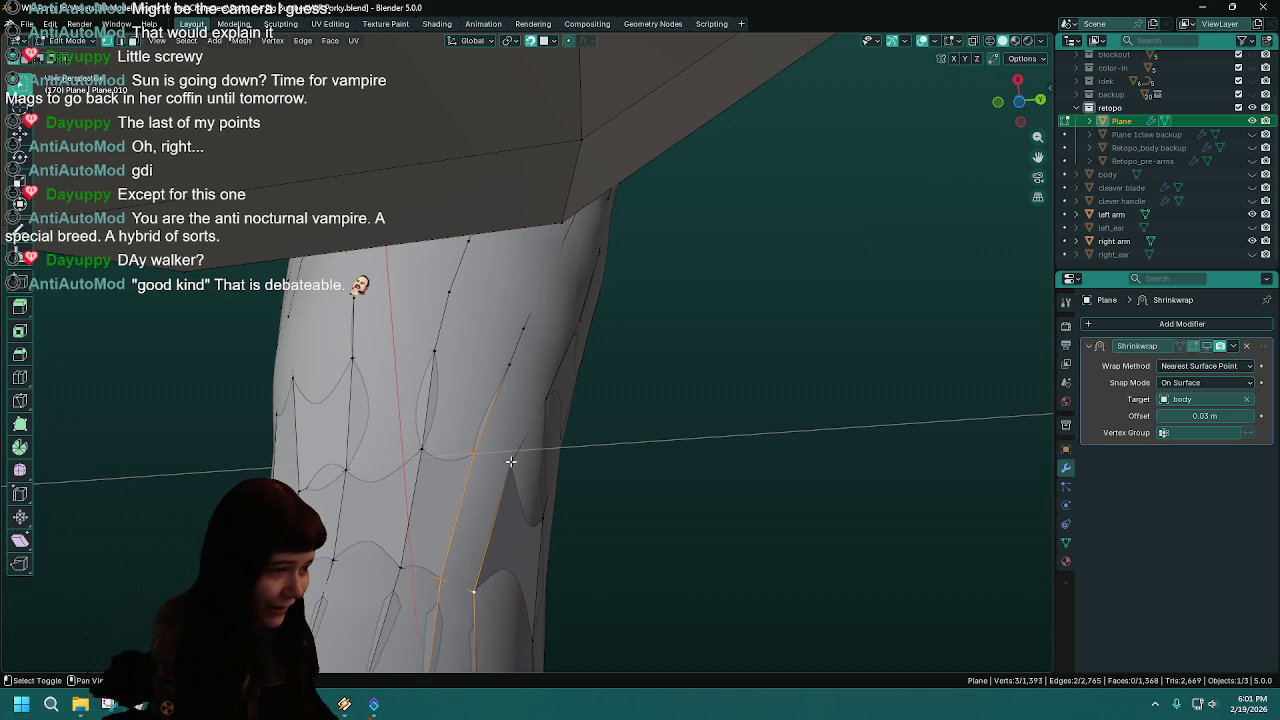
{"action": "left_click", "coordinate": [510, 462], "text": "shift"}
{"action": "key", "text": "f"}
- Fill a third face higher on the arm and select a vertex for the next one
{"action": "mouse_move", "coordinate": [667, 394]}
{"action": "middle_mouse_down"}
{"action": "mouse_move", "coordinate": [571, 374]}
{"action": "mouse_move", "coordinate": [600, 420]}
{"action": "mouse_move", "coordinate": [589, 440]}
{"action": "mouse_move", "coordinate": [614, 431]}
{"action": "middle_mouse_up"}
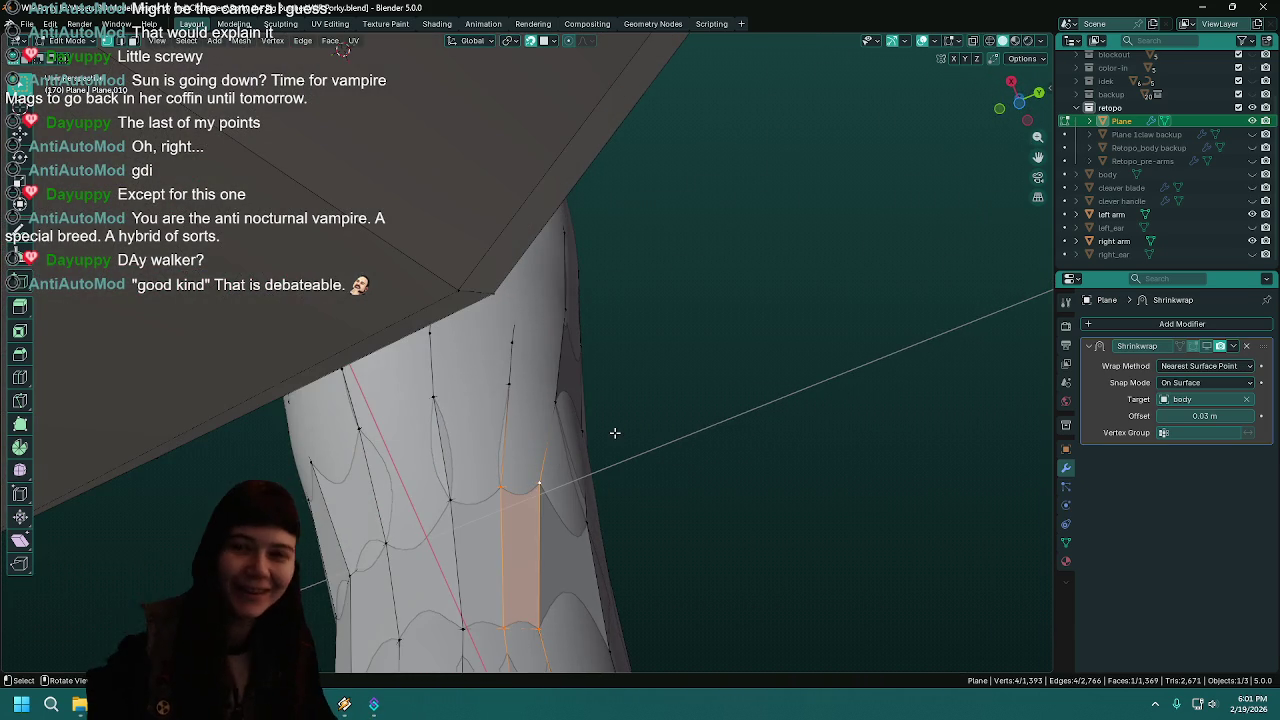
{"action": "left_click", "coordinate": [550, 396]}
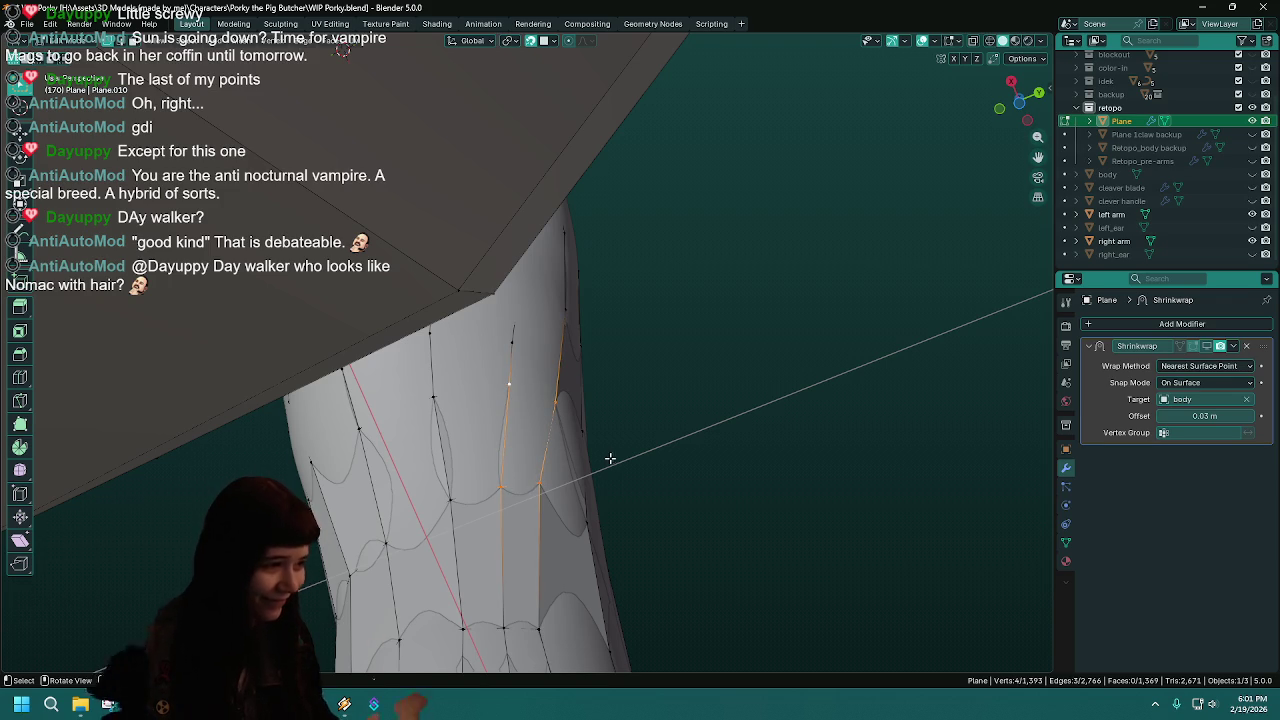
{"action": "key", "text": "f"}
{"action": "middle_click_drag", "start_coordinate": [563, 503], "coordinate": [439, 485]}
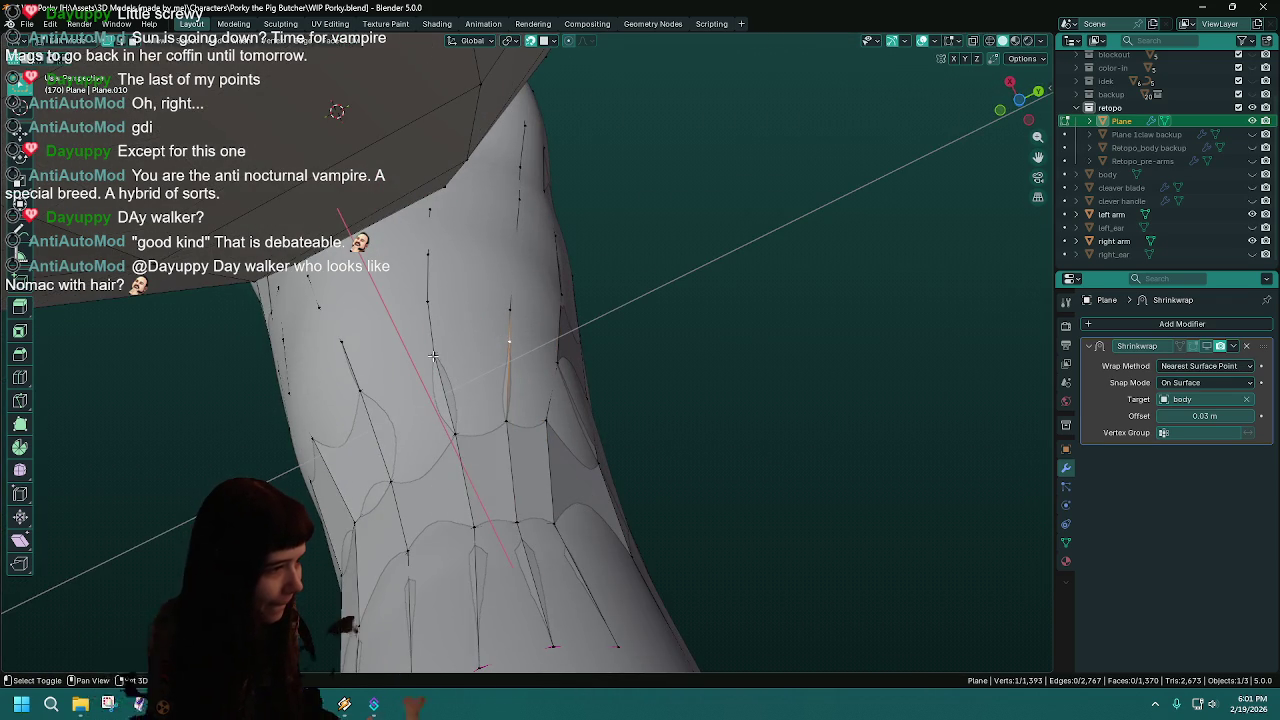
{"action": "mouse_move", "coordinate": [521, 398]}
{"action": "middle_mouse_down"}
{"action": "mouse_move", "coordinate": [376, 511]}
{"action": "mouse_move", "coordinate": [554, 413]}
{"action": "mouse_move", "coordinate": [706, 551]}
{"action": "mouse_move", "coordinate": [586, 434]}
{"action": "mouse_move", "coordinate": [651, 336]}
{"action": "mouse_move", "coordinate": [535, 428]}
{"action": "mouse_move", "coordinate": [551, 420]}
{"action": "middle_mouse_up"}
{"action": "left_click", "coordinate": [550, 411]}
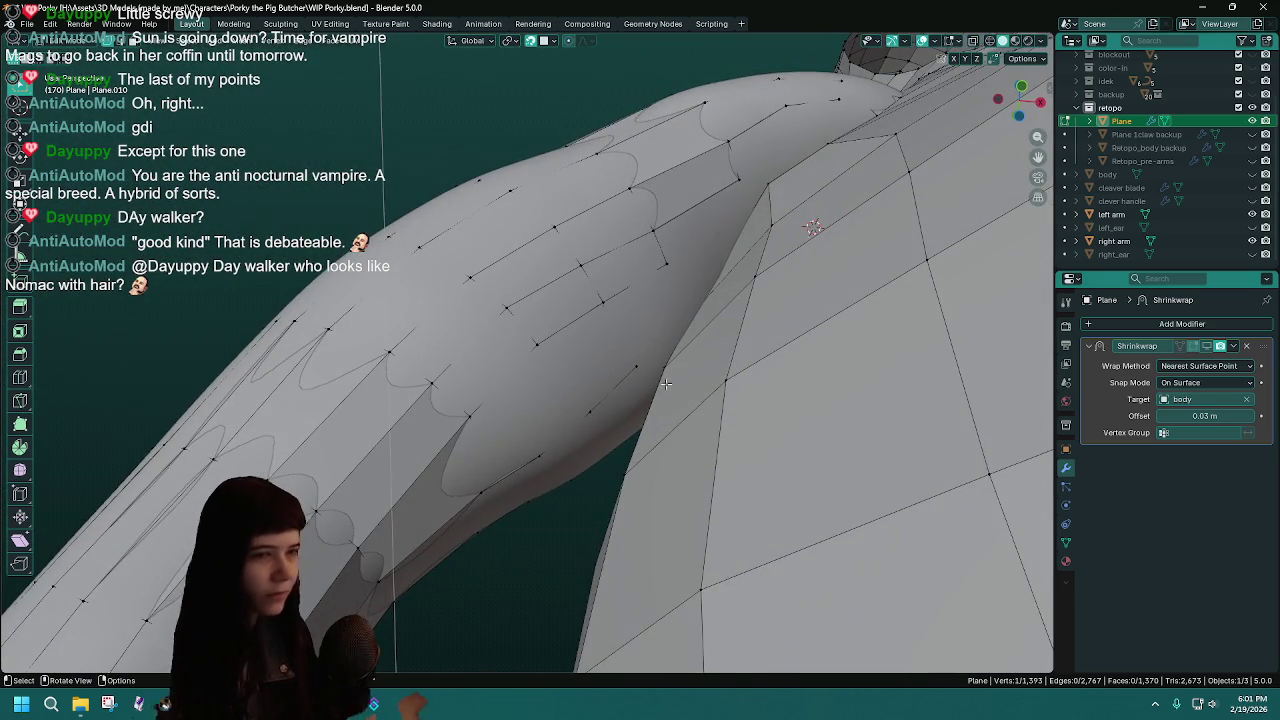
- Nudge the vertex near the top of the arm twice so it sits against the sculpted body
{"action": "mouse_move", "coordinate": [1003, 297]}
{"action": "middle_mouse_down"}
{"action": "mouse_move", "coordinate": [644, 394]}
{"action": "mouse_move", "coordinate": [653, 408]}
{"action": "middle_mouse_up"}
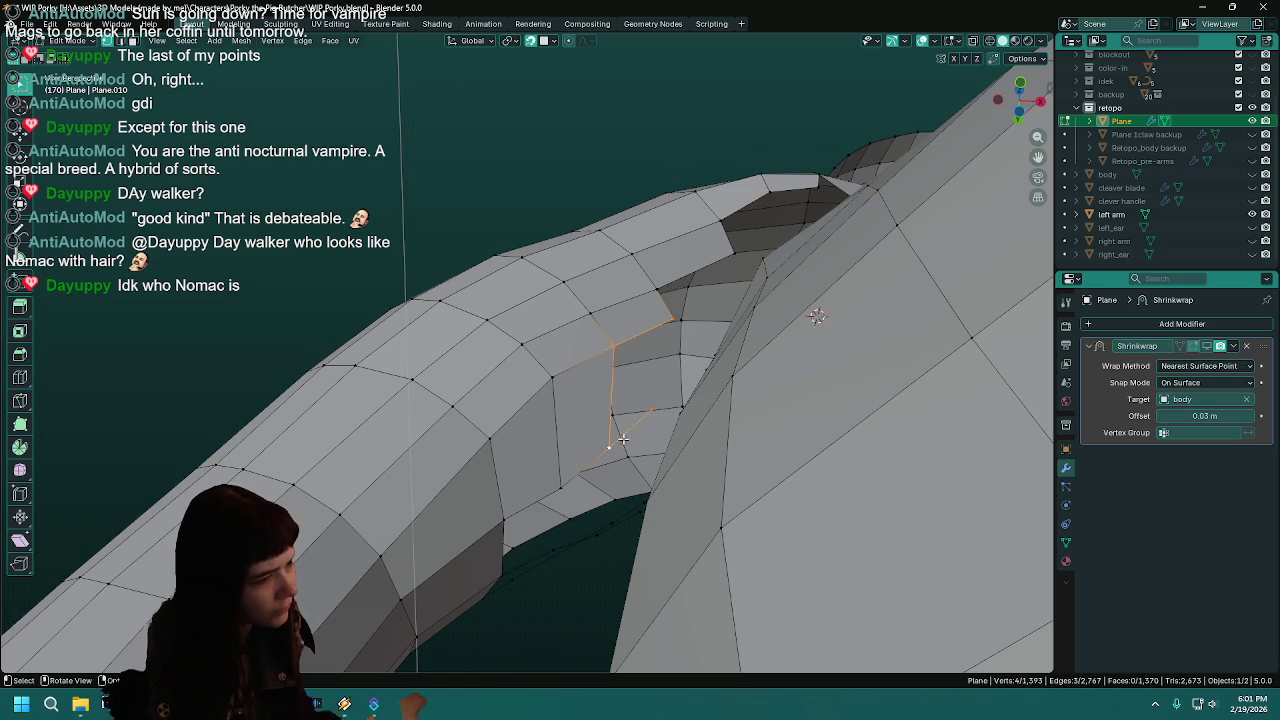
{"action": "mouse_move", "coordinate": [612, 445]}
{"action": "middle_mouse_down"}
{"action": "mouse_move", "coordinate": [572, 641]}
{"action": "mouse_move", "coordinate": [697, 460]}
{"action": "mouse_move", "coordinate": [806, 449]}
{"action": "mouse_move", "coordinate": [769, 431]}
{"action": "mouse_move", "coordinate": [782, 434]}
{"action": "middle_mouse_up"}
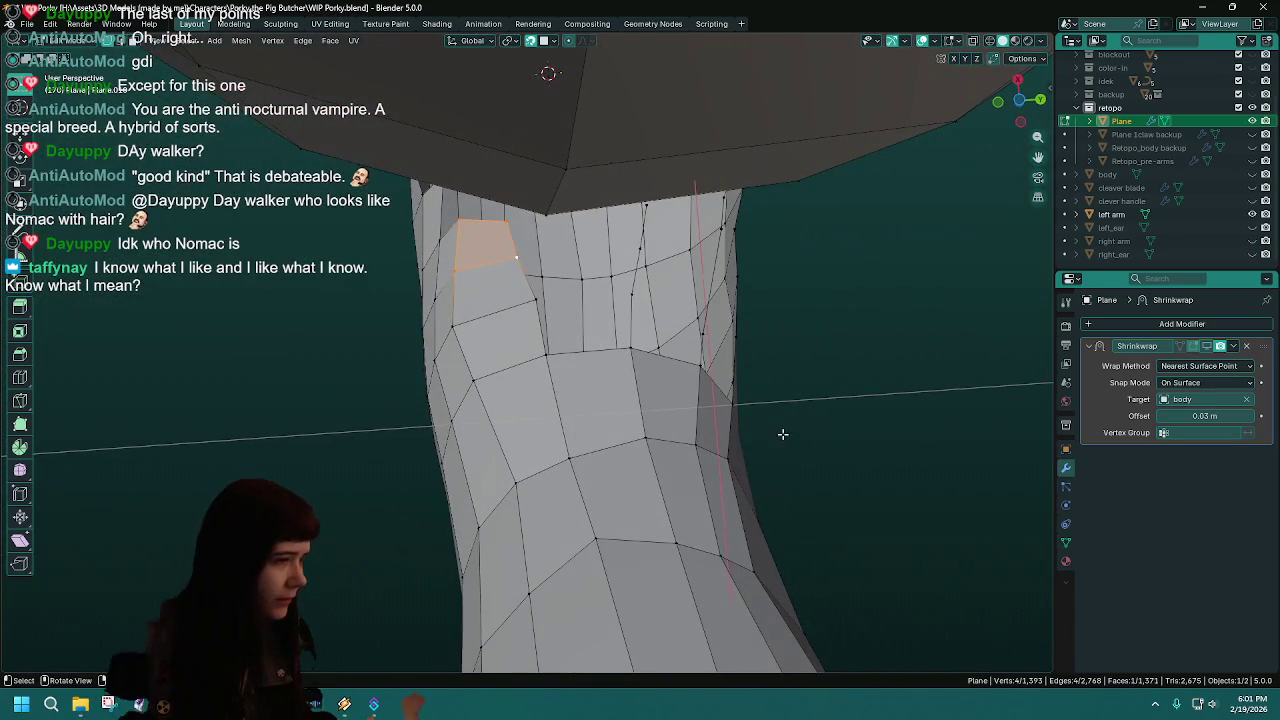
{"action": "left_click", "coordinate": [1253, 242]}
{"action": "key", "text": "g"}
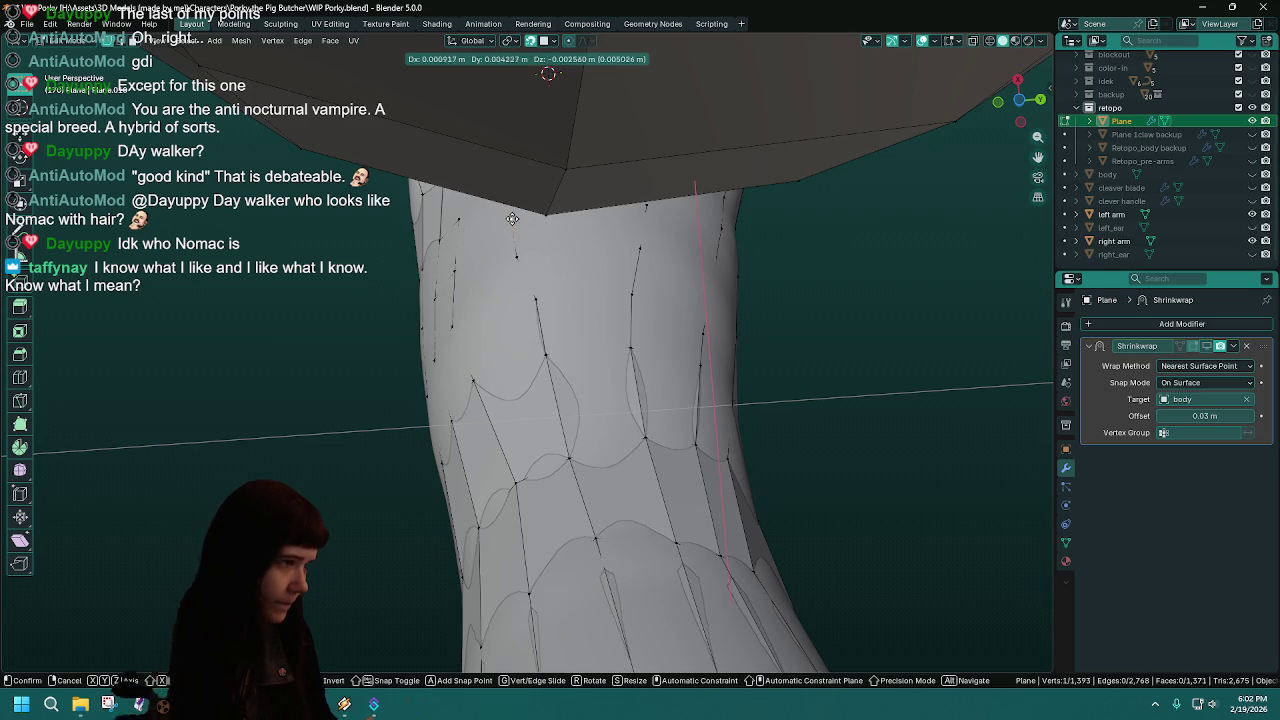
{"action": "left_click", "coordinate": [513, 217]}
{"action": "key", "text": "g"}
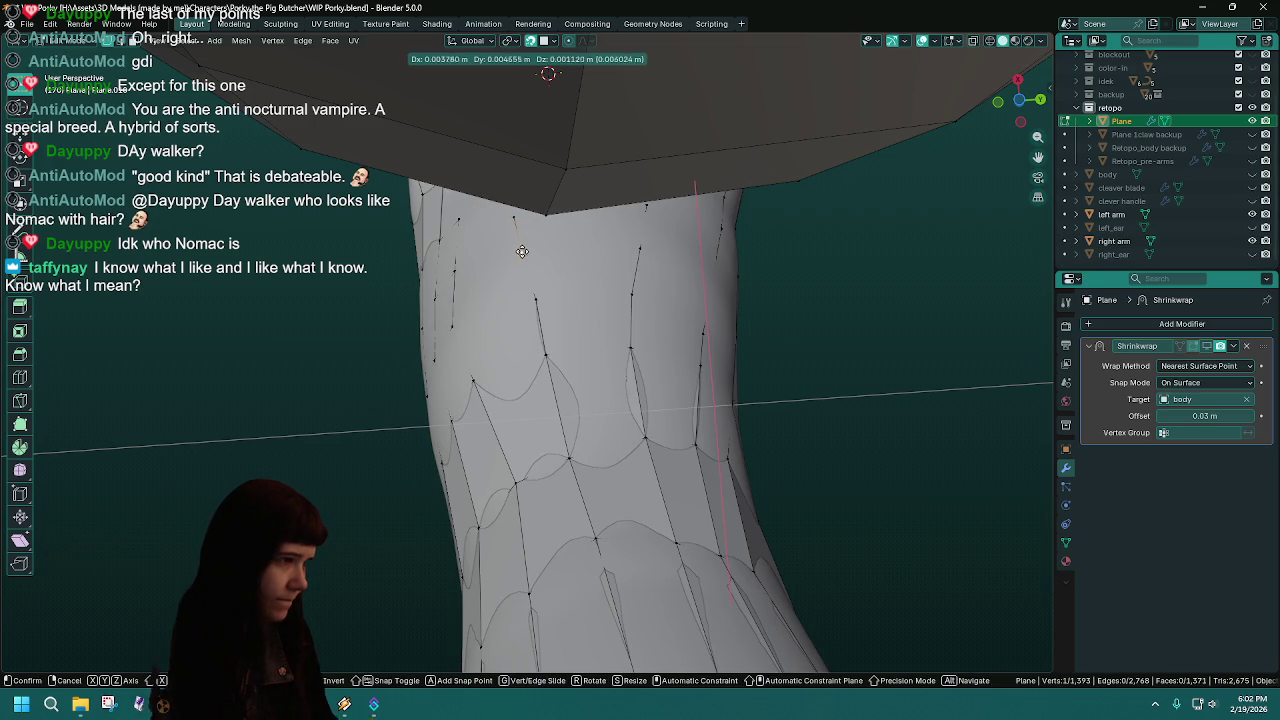
{"action": "left_click", "coordinate": [522, 249]}
- Select four corner vertices near the neck and fill a quad between them
{"action": "mouse_move", "coordinate": [522, 249]}
{"action": "middle_mouse_down"}
{"action": "mouse_move", "coordinate": [576, 422]}
{"action": "mouse_move", "coordinate": [591, 314]}
{"action": "mouse_move", "coordinate": [712, 263]}
{"action": "middle_mouse_up"}
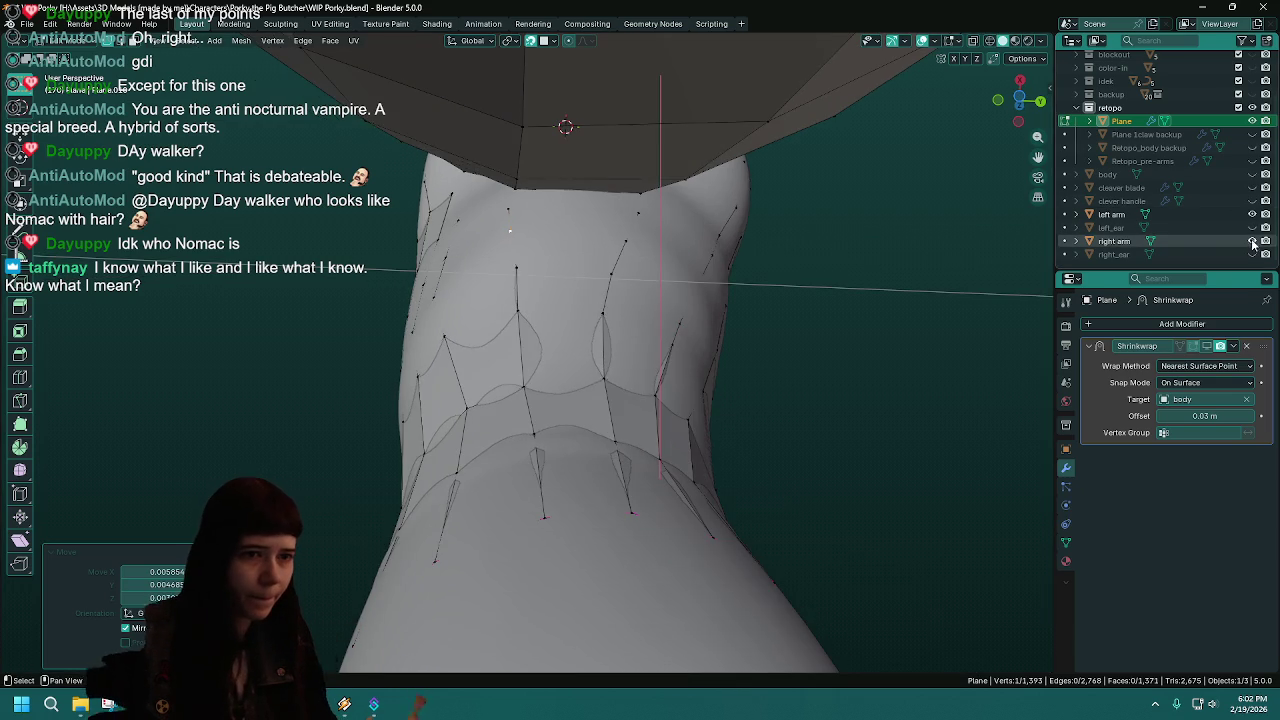
{"action": "left_click", "coordinate": [519, 313], "text": "shift"}
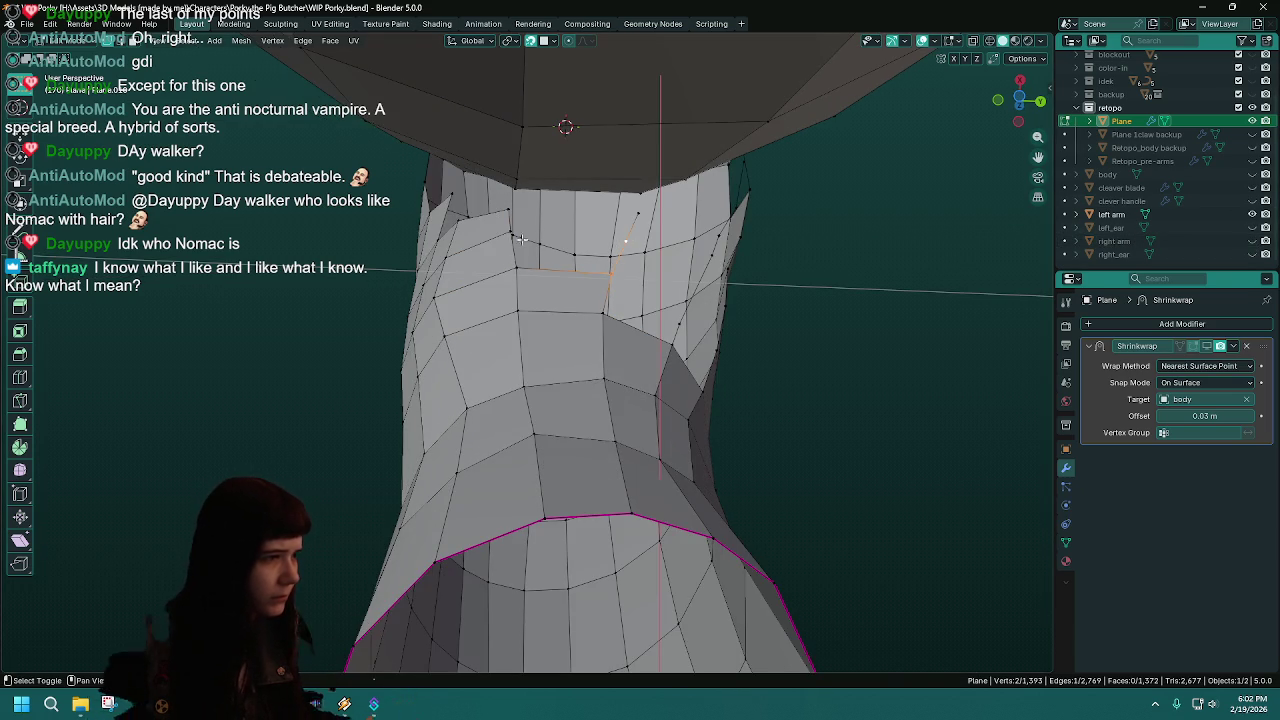
{"action": "left_click", "coordinate": [511, 269], "text": "shift"}
{"action": "left_click", "coordinate": [509, 227]}
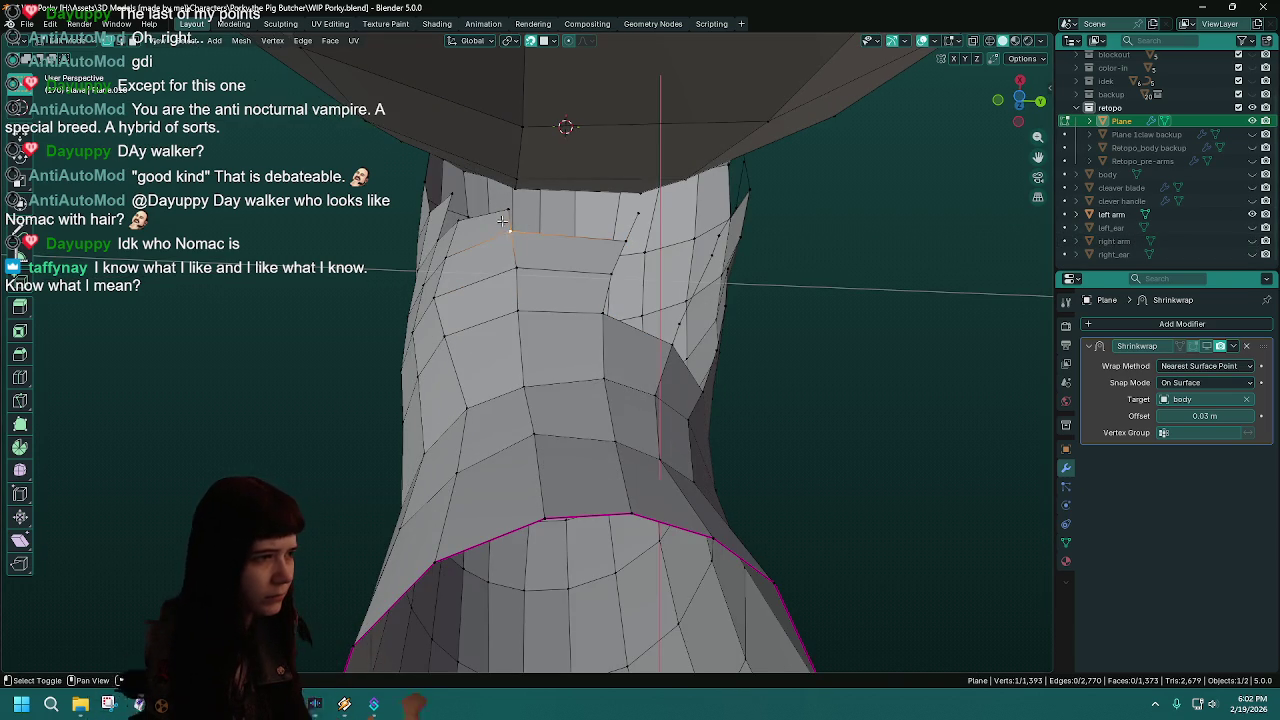
{"action": "left_click", "coordinate": [625, 241], "text": "shift"}
{"action": "key", "text": "f"}
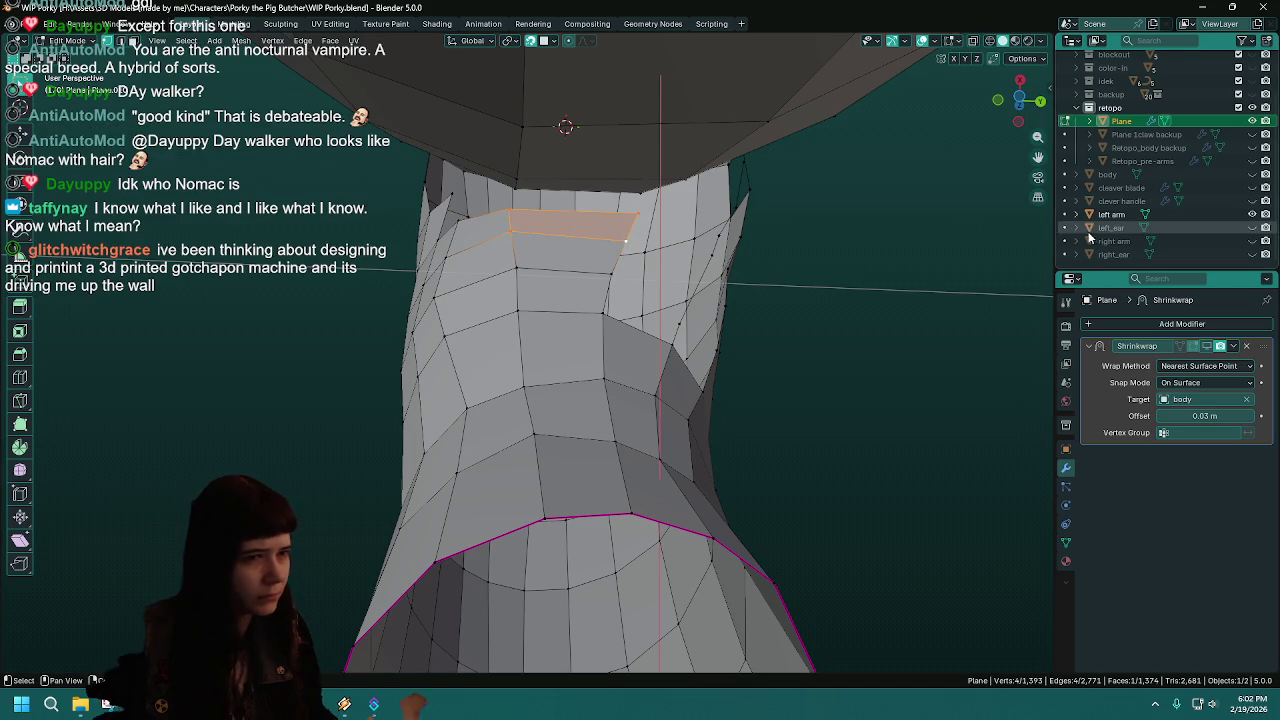
- Cancel a stray extrusion and reposition the shoulder vertex twice against the sculpted arm
{"action": "left_click", "coordinate": [1264, 242]}
{"action": "middle_click_drag", "start_coordinate": [906, 398], "coordinate": [701, 309]}
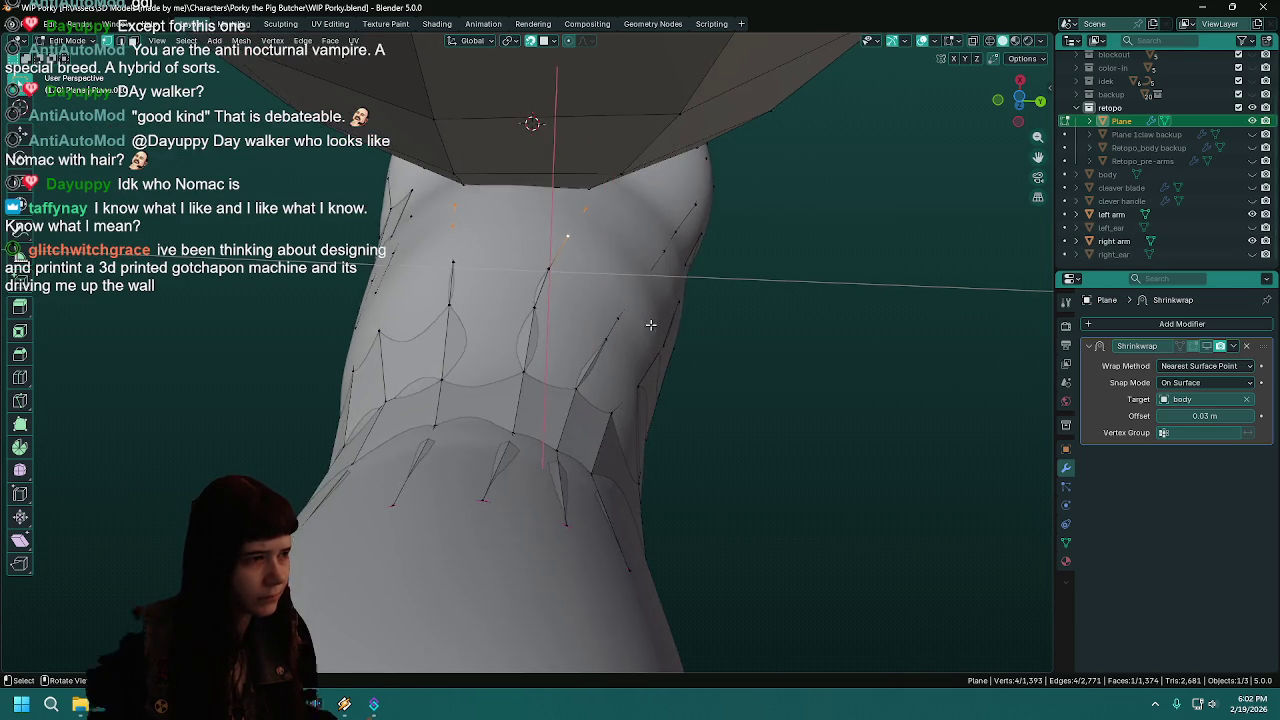
{"action": "middle_click_drag", "start_coordinate": [479, 250], "coordinate": [441, 229]}
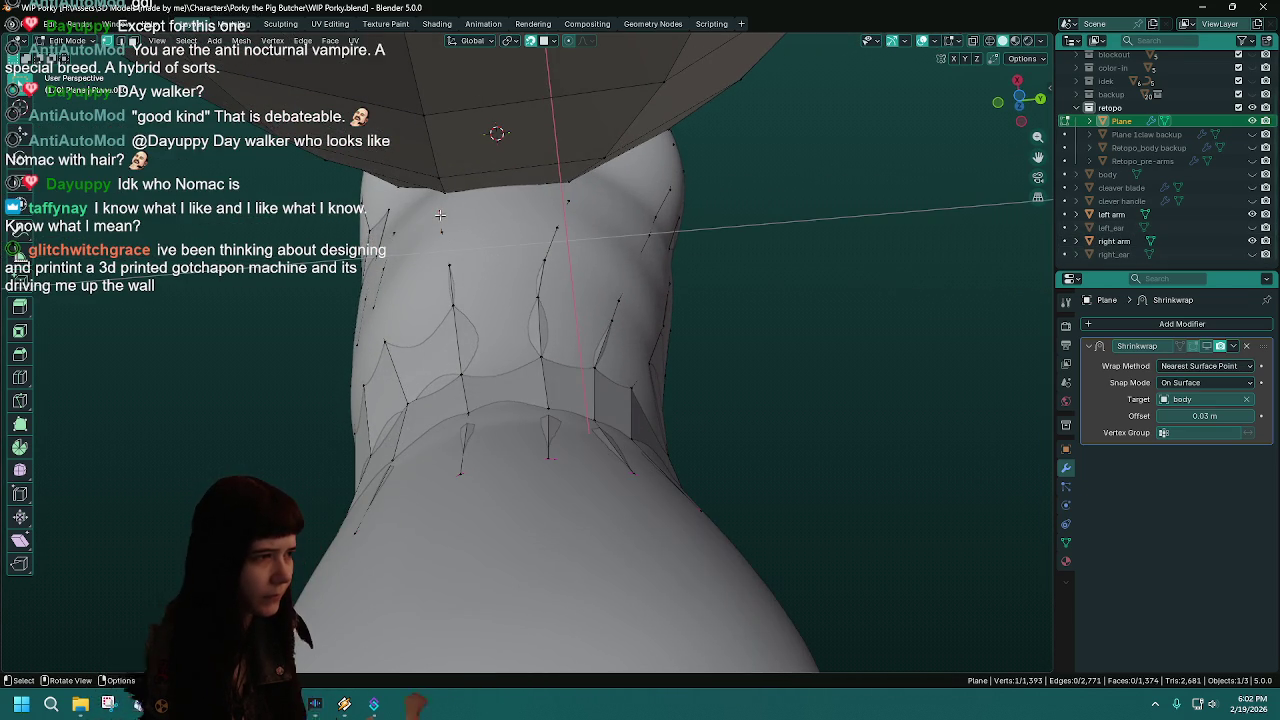
{"action": "key", "text": "e"}
{"action": "right_click", "coordinate": [449, 208]}
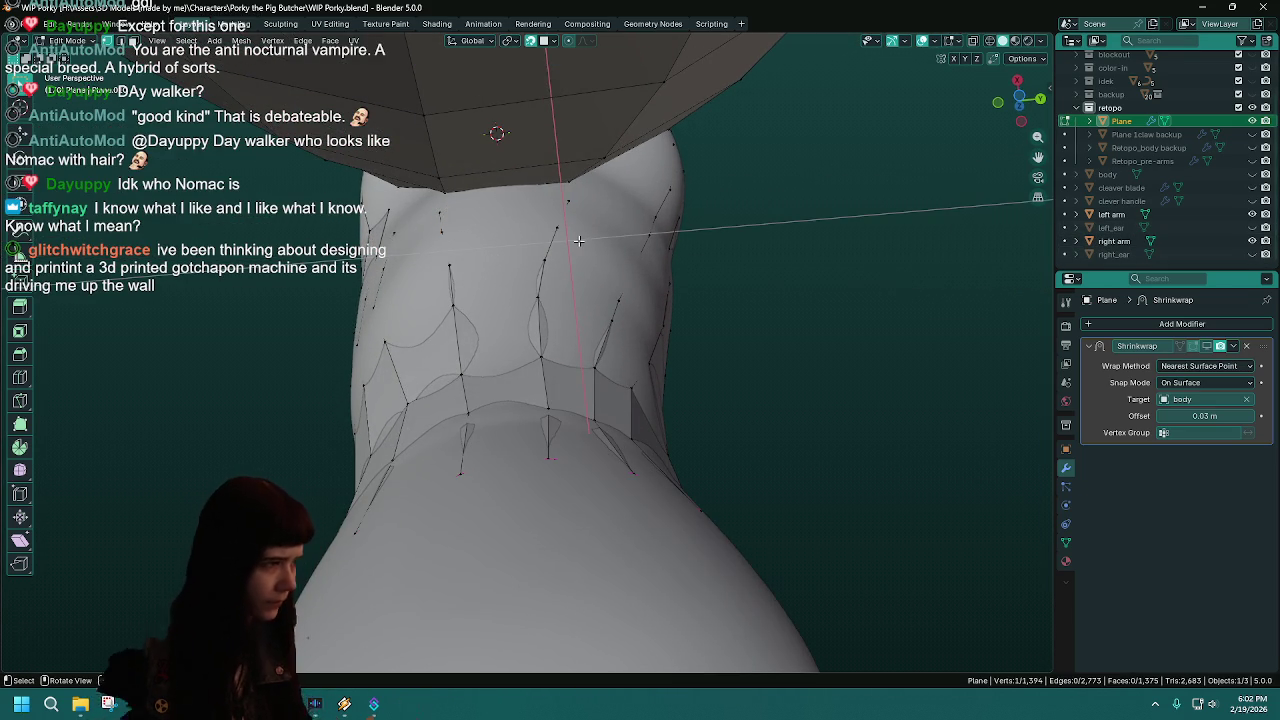
{"action": "key", "text": "g"}
{"action": "left_click", "coordinate": [444, 211]}
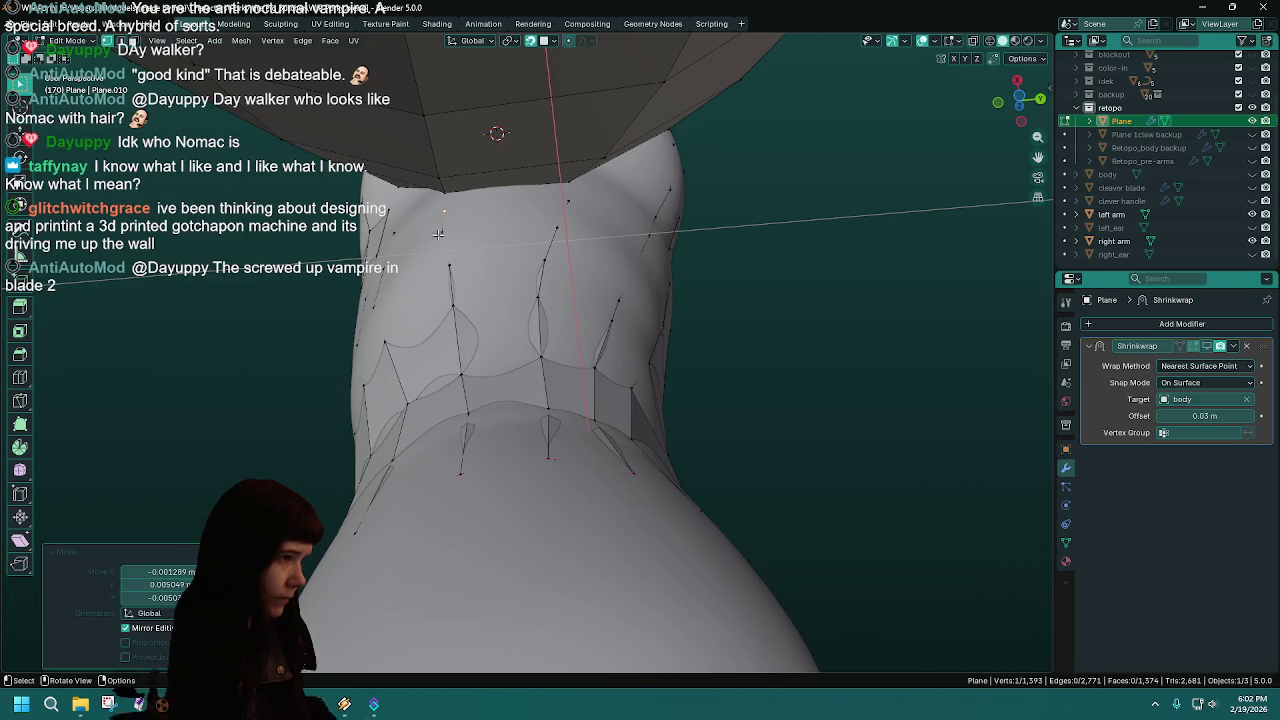
{"action": "key", "text": "g"}
{"action": "left_click", "coordinate": [445, 233]}
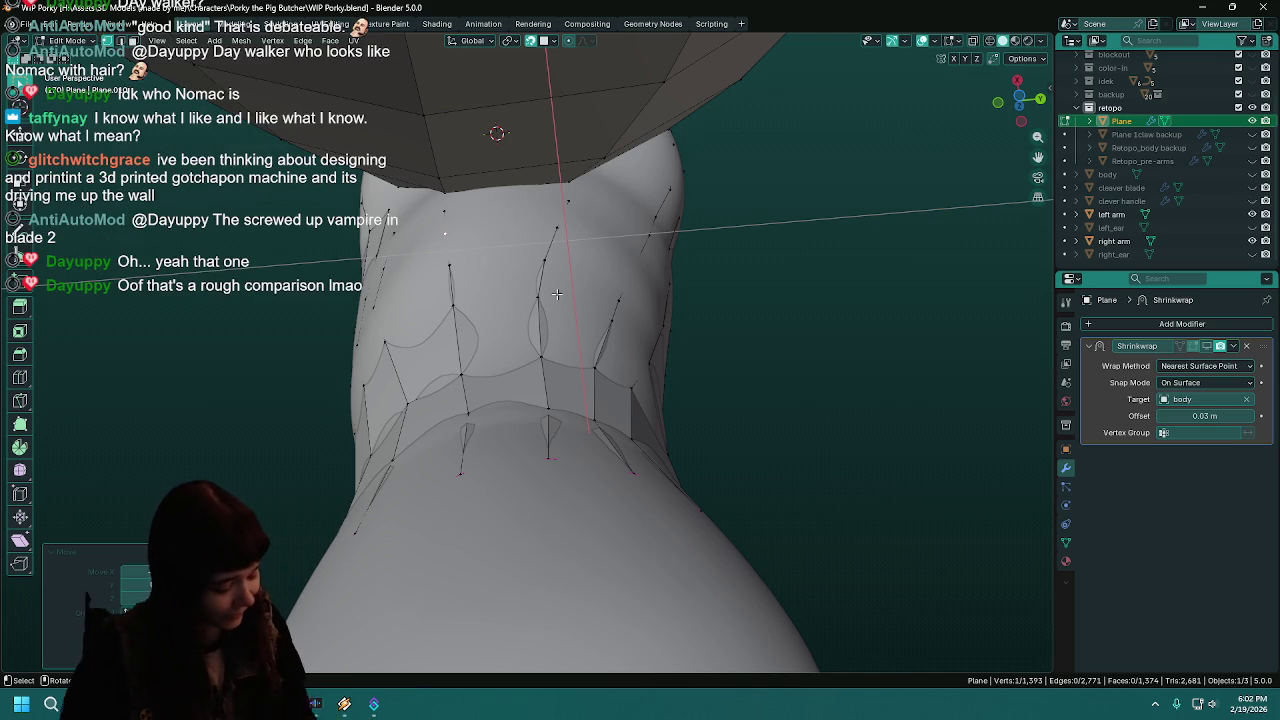
- Save WIP Porky.blend and inspect the retopo under the arm with the sculpted right arm hidden
{"action": "key", "text": "ctrl+s"}
{"action": "mouse_move", "coordinate": [557, 293]}
{"action": "middle_mouse_down"}
{"action": "mouse_move", "coordinate": [679, 438]}
{"action": "mouse_move", "coordinate": [600, 400]}
{"action": "middle_mouse_up"}
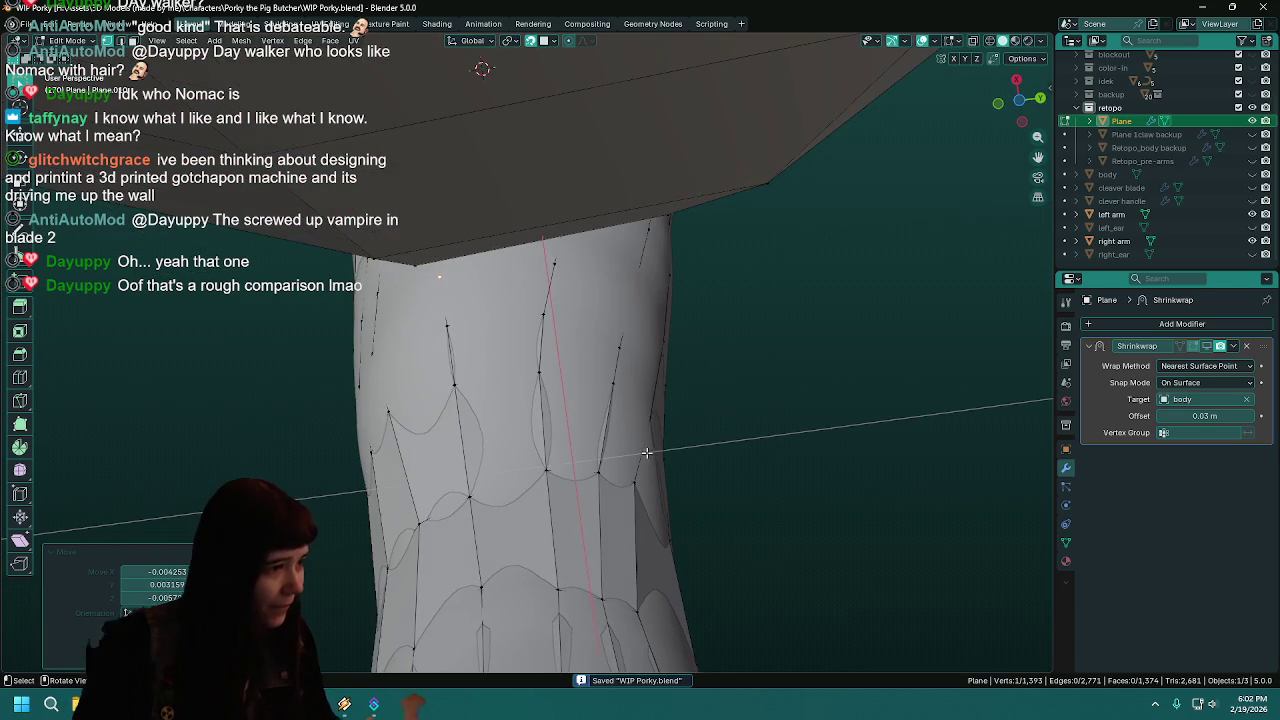
{"action": "left_click", "coordinate": [1252, 241]}
{"action": "mouse_move", "coordinate": [600, 350]}
{"action": "middle_mouse_down"}
{"action": "mouse_move", "coordinate": [571, 383]}
{"action": "mouse_move", "coordinate": [567, 496]}
{"action": "middle_mouse_up"}
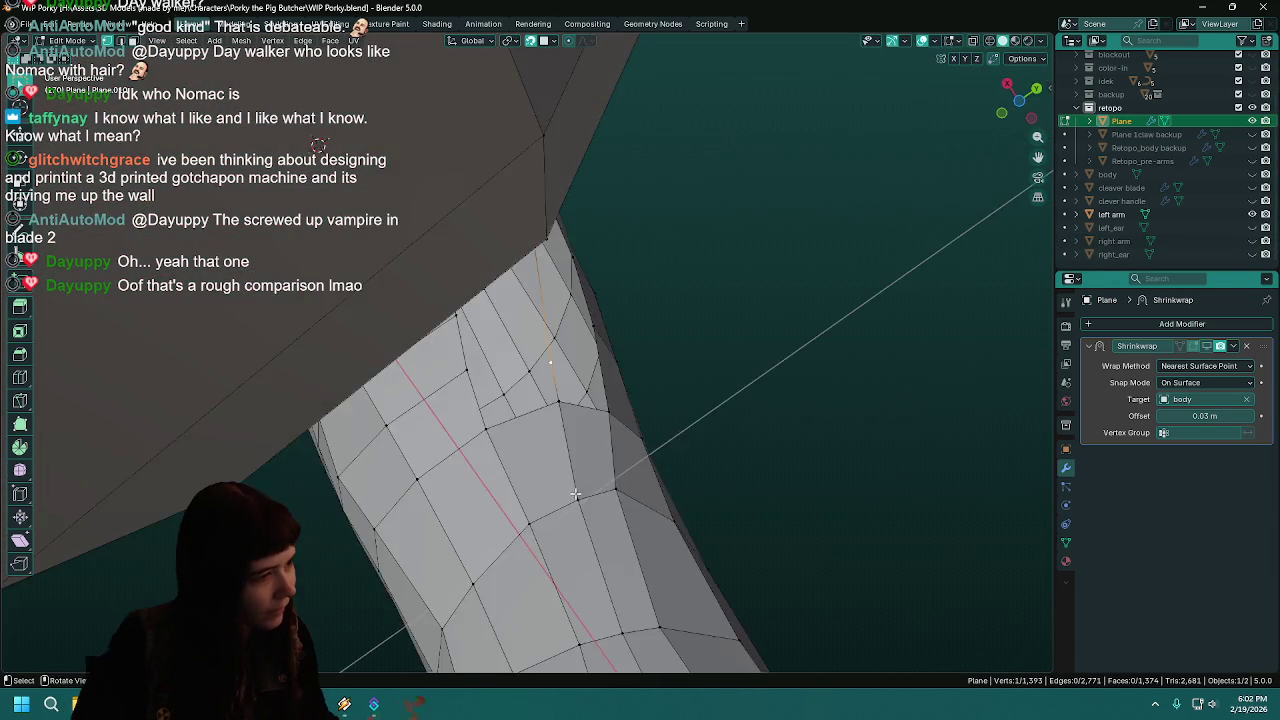
{"action": "middle_click_drag", "start_coordinate": [567, 496], "coordinate": [600, 450]}
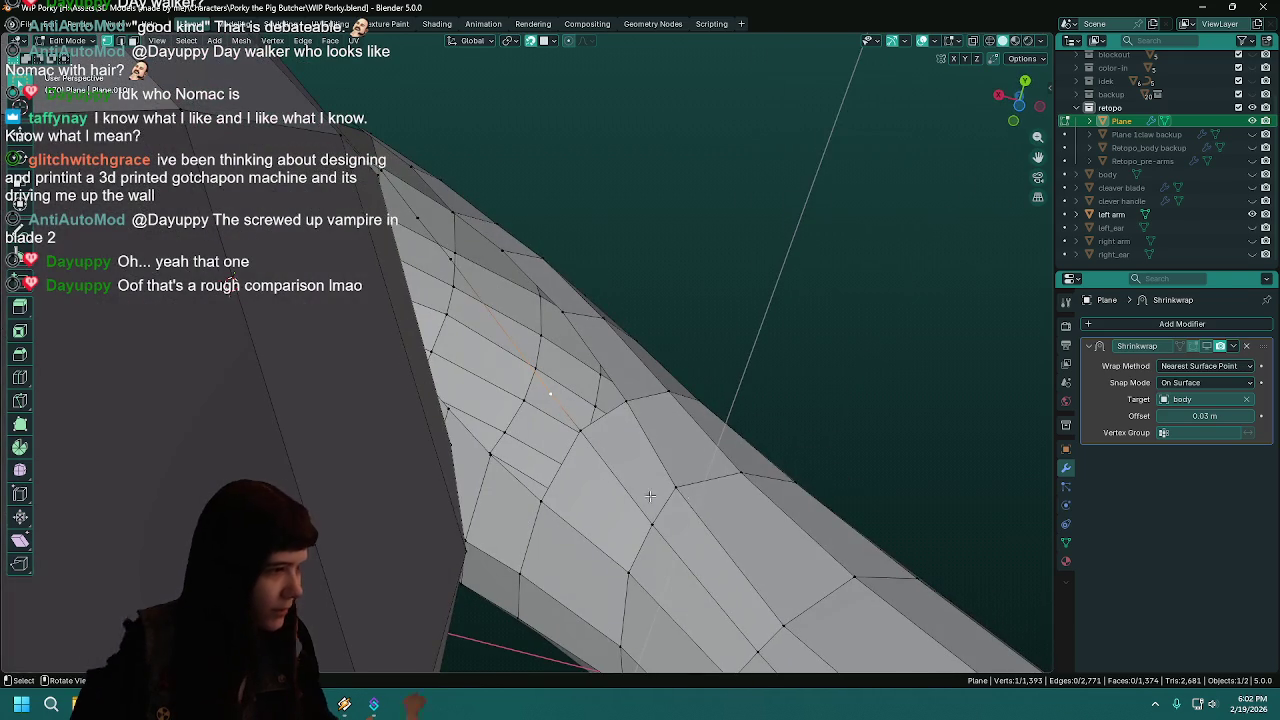
{"action": "left_click", "coordinate": [1252, 241]}
- Add a second vertex on the upper-arm gap to the selection and view the long curved arm
{"action": "mouse_move", "coordinate": [406, 471]}
{"action": "middle_mouse_down"}
{"action": "mouse_move", "coordinate": [530, 505]}
{"action": "mouse_move", "coordinate": [482, 485]}
{"action": "middle_mouse_up"}
{"action": "middle_click_drag", "start_coordinate": [597, 431], "coordinate": [551, 383]}
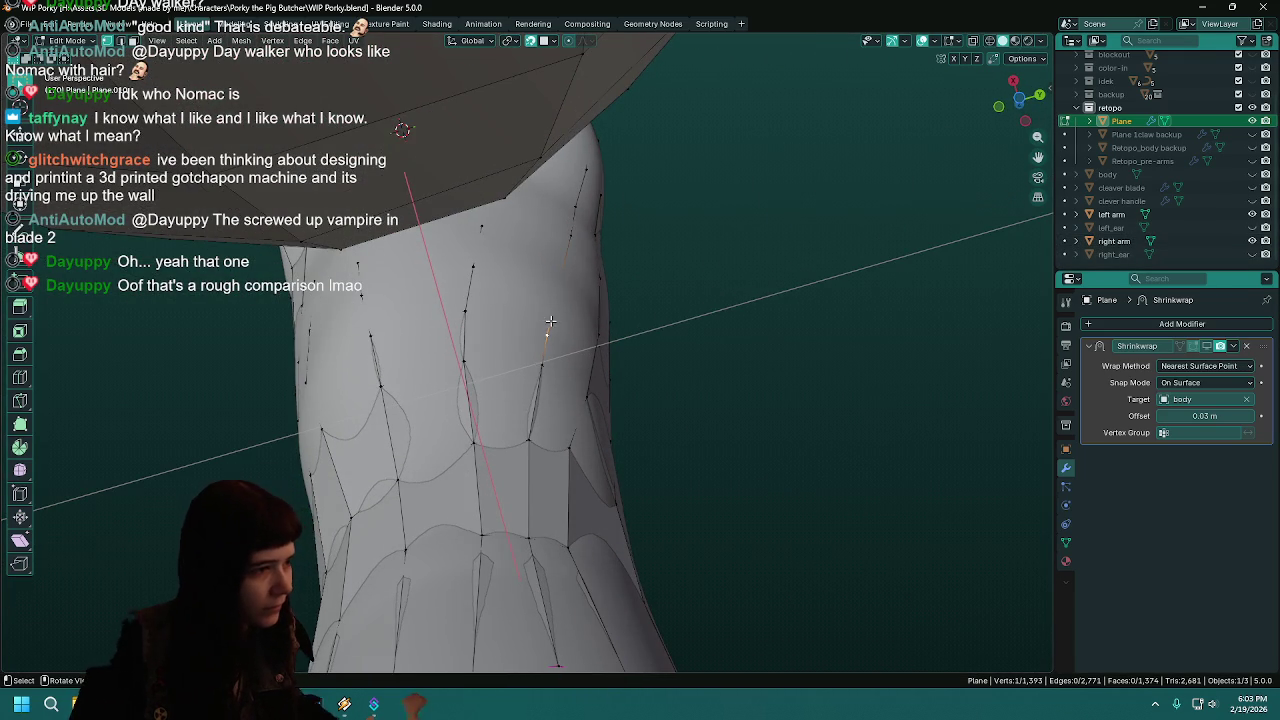
{"action": "left_click", "coordinate": [464, 340], "text": "shift"}
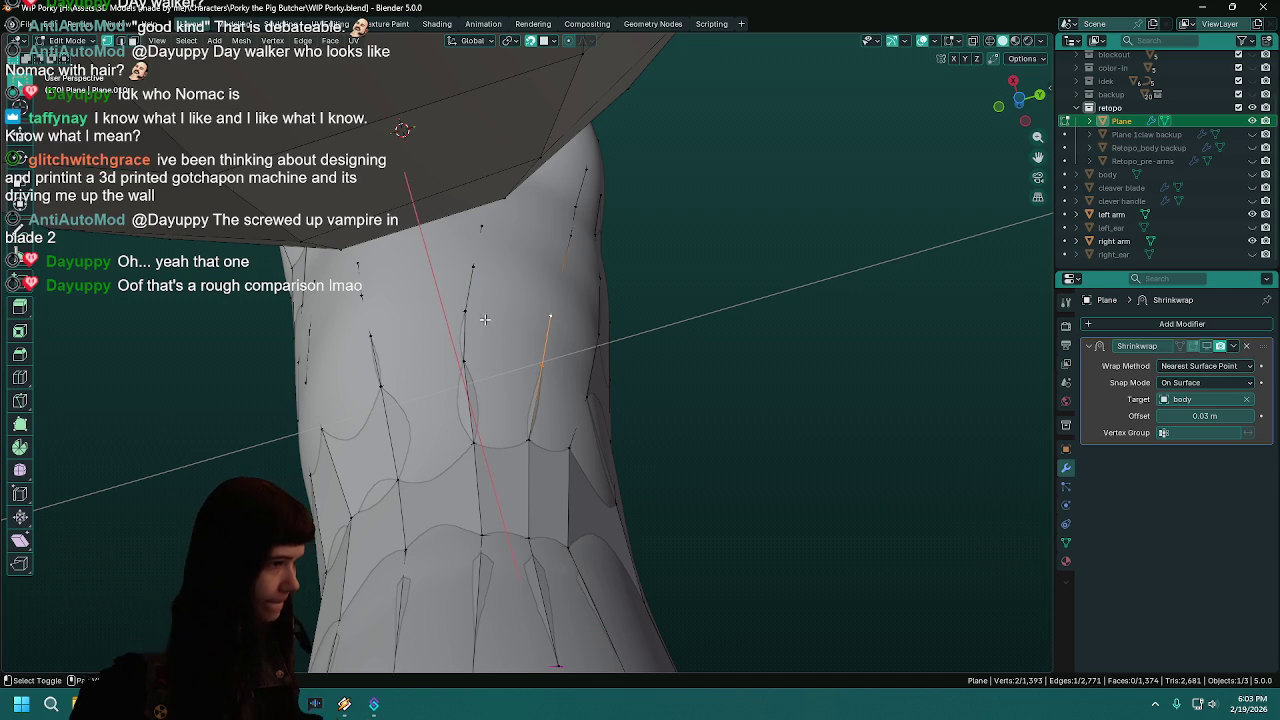
{"action": "mouse_move", "coordinate": [573, 353]}
{"action": "middle_mouse_down"}
{"action": "mouse_move", "coordinate": [750, 404]}
{"action": "mouse_move", "coordinate": [640, 438]}
{"action": "middle_mouse_up"}
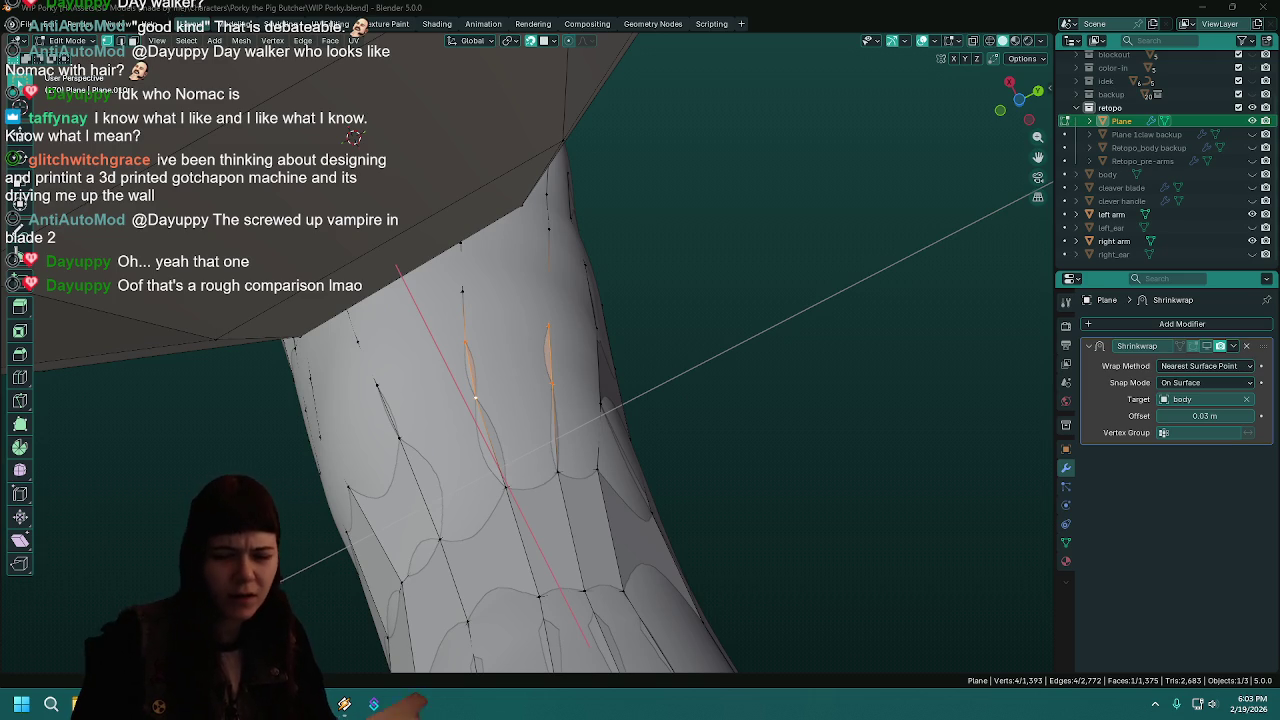
{"action": "middle_click_drag", "start_coordinate": [573, 458], "coordinate": [580, 510]}
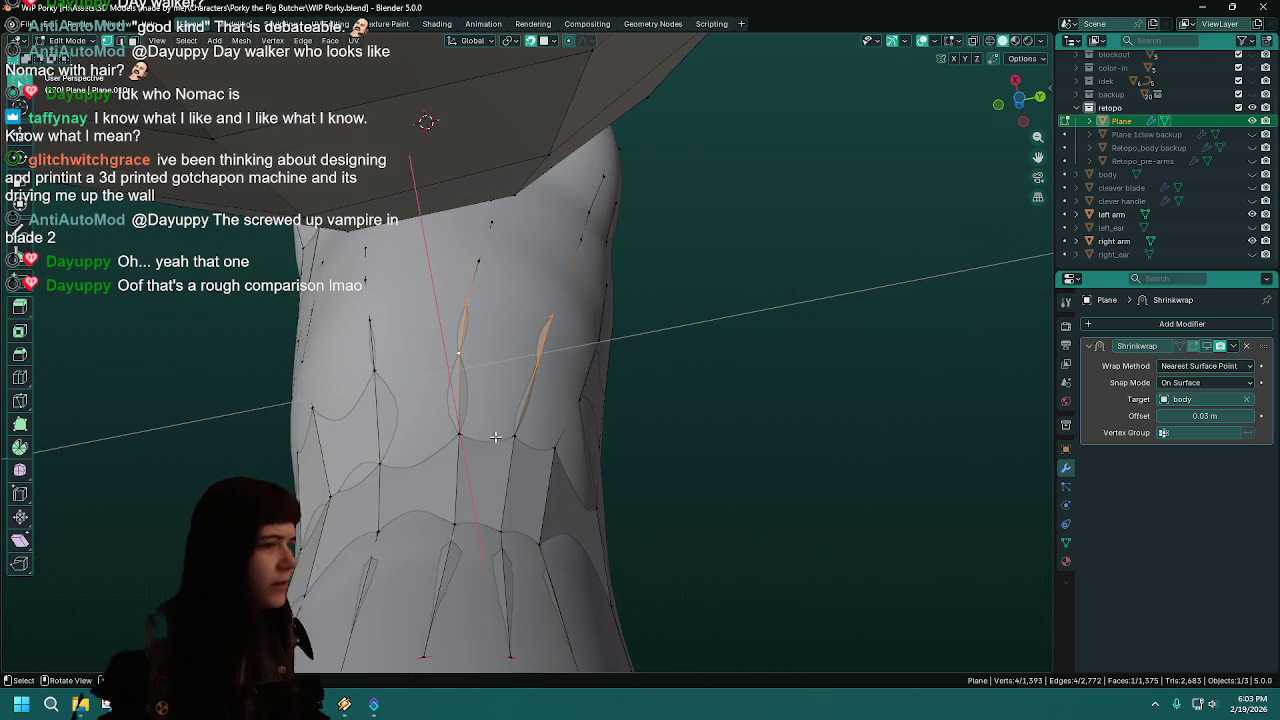
{"action": "scroll", "coordinate": [640, 428], "scroll_direction": "up", "scroll_amount": 5}
{"action": "middle_click_drag", "start_coordinate": [534, 437], "coordinate": [638, 471]}
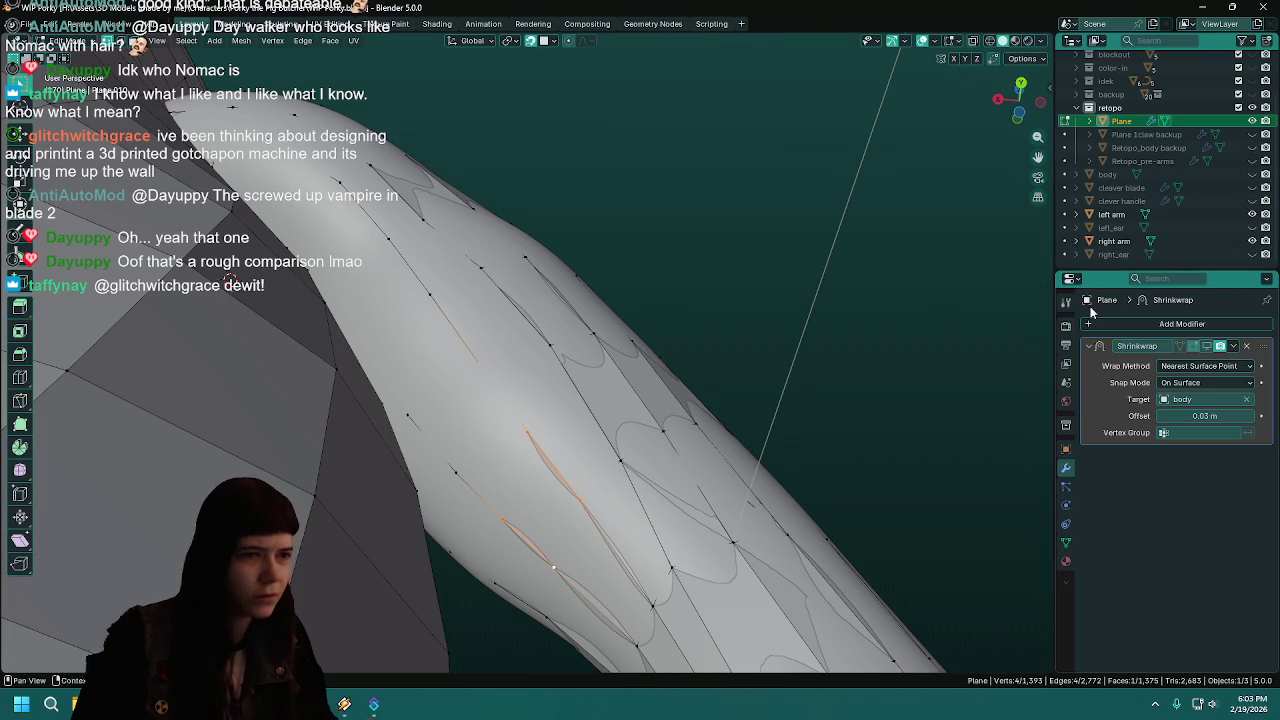
- Fill a new face under the arm from the selected edges
{"action": "left_click", "coordinate": [1253, 242]}
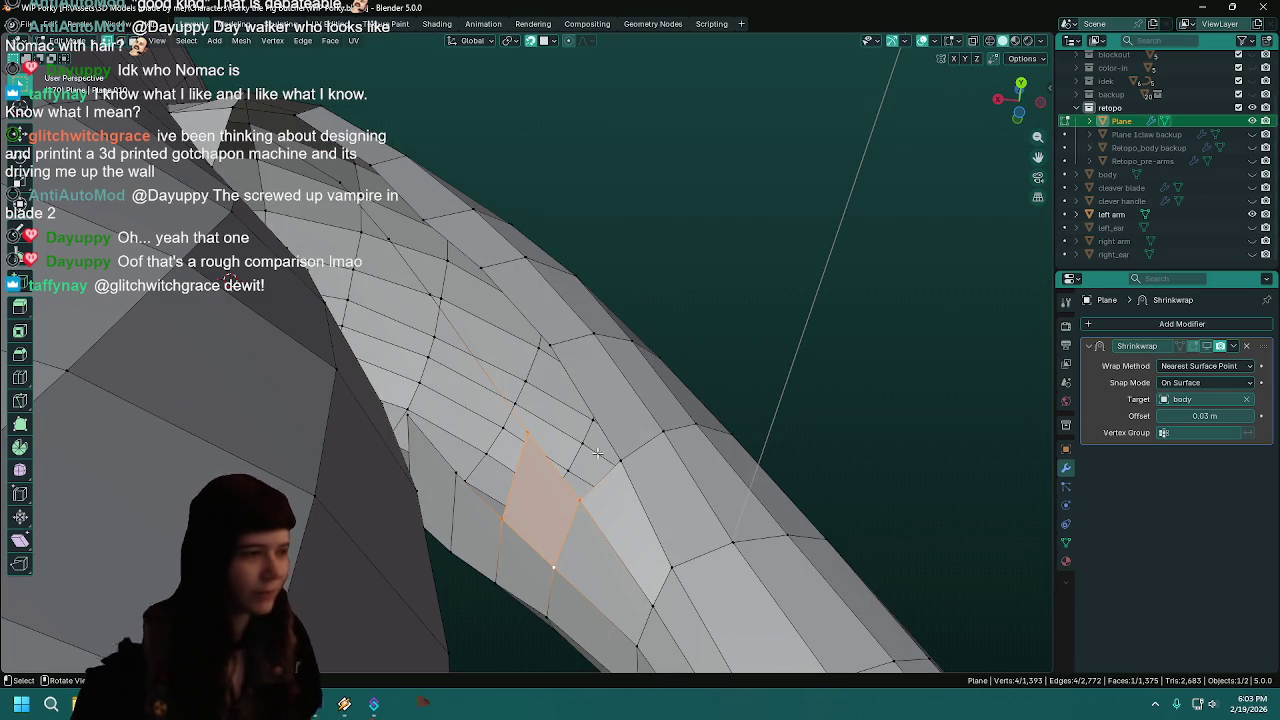
{"action": "middle_click_drag", "start_coordinate": [688, 552], "coordinate": [729, 557]}
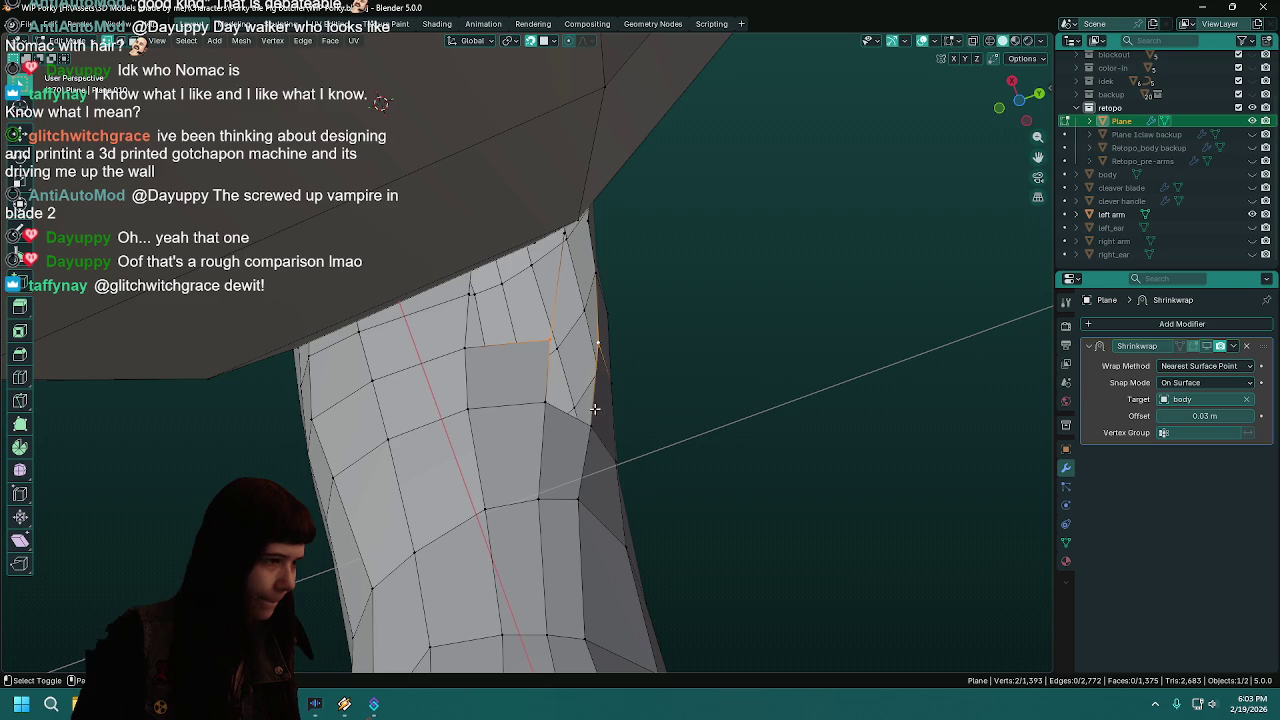
{"action": "key", "text": "f"}
{"action": "mouse_move", "coordinate": [674, 391]}
{"action": "middle_mouse_down"}
{"action": "mouse_move", "coordinate": [453, 497]}
{"action": "mouse_move", "coordinate": [624, 407]}
{"action": "middle_mouse_up"}
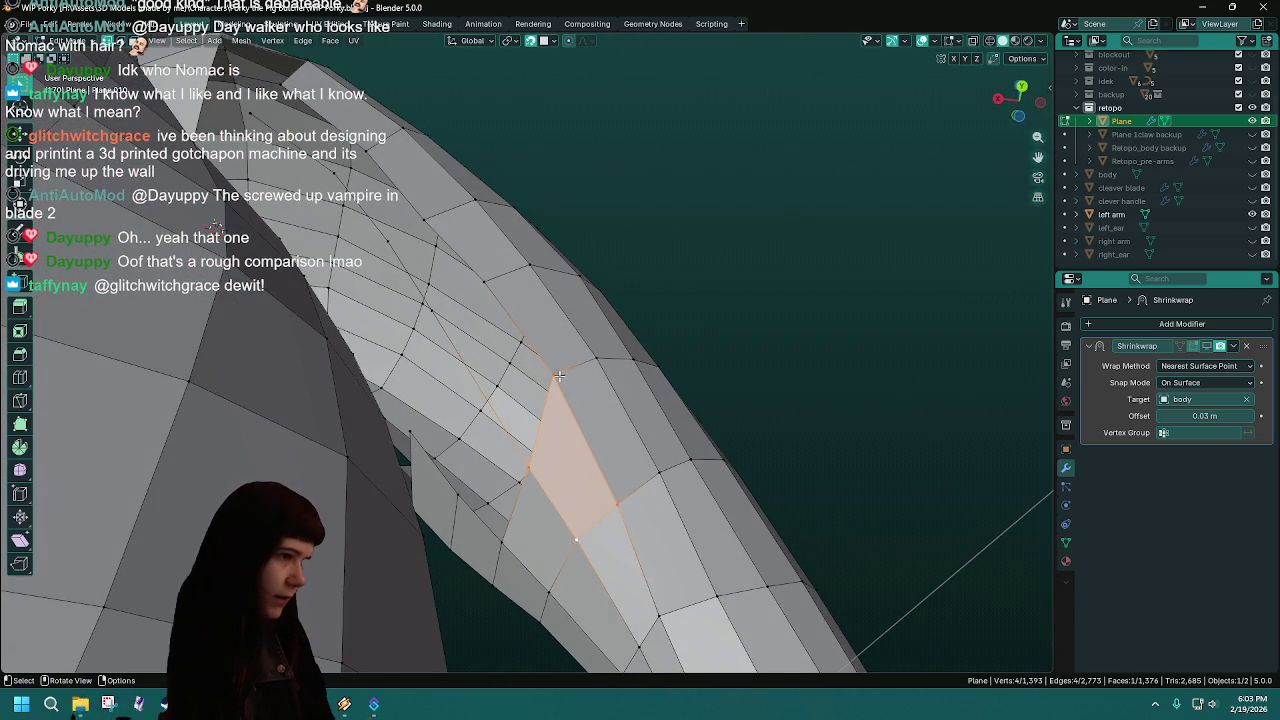
- Move the new face's vertex twice onto the sculpted body and save the file
{"action": "left_click", "coordinate": [557, 375]}
{"action": "left_click", "coordinate": [1251, 241]}
{"action": "key", "text": "g"}
{"action": "left_click", "coordinate": [566, 399]}
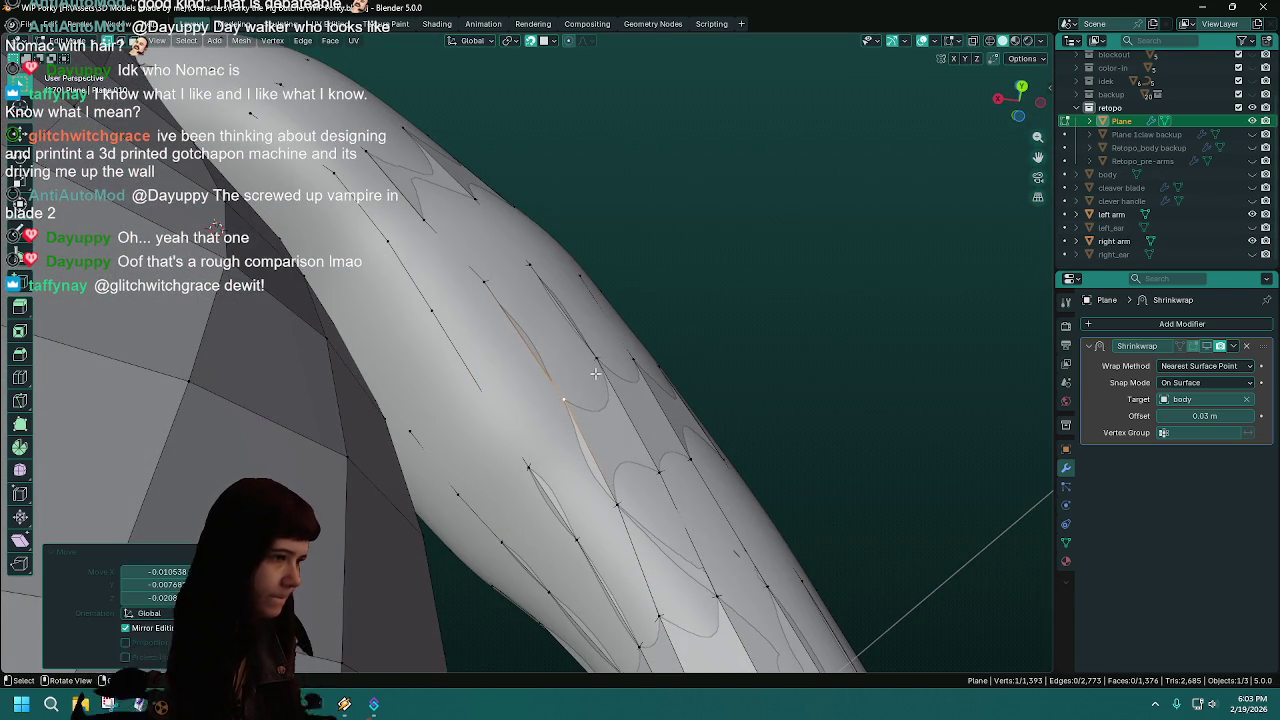
{"action": "mouse_move", "coordinate": [601, 359]}
{"action": "middle_mouse_down"}
{"action": "mouse_move", "coordinate": [615, 457]}
{"action": "mouse_move", "coordinate": [561, 421]}
{"action": "middle_mouse_up"}
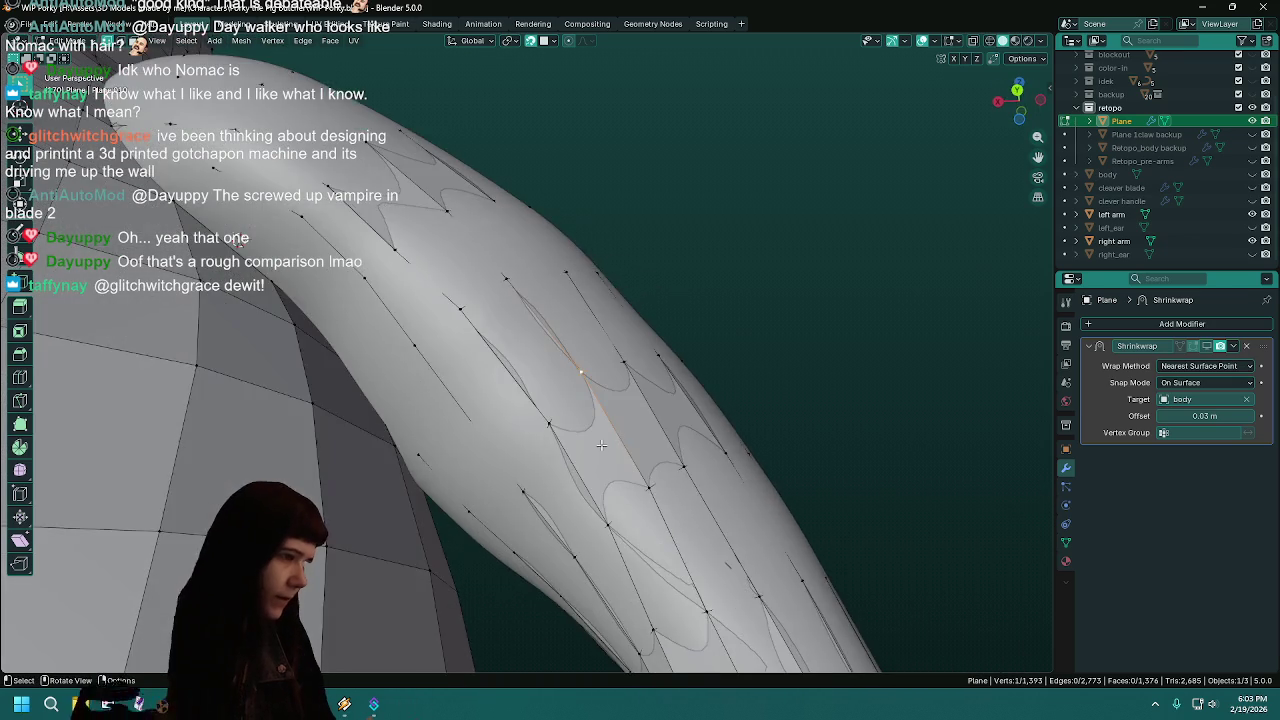
{"action": "key", "text": "g"}
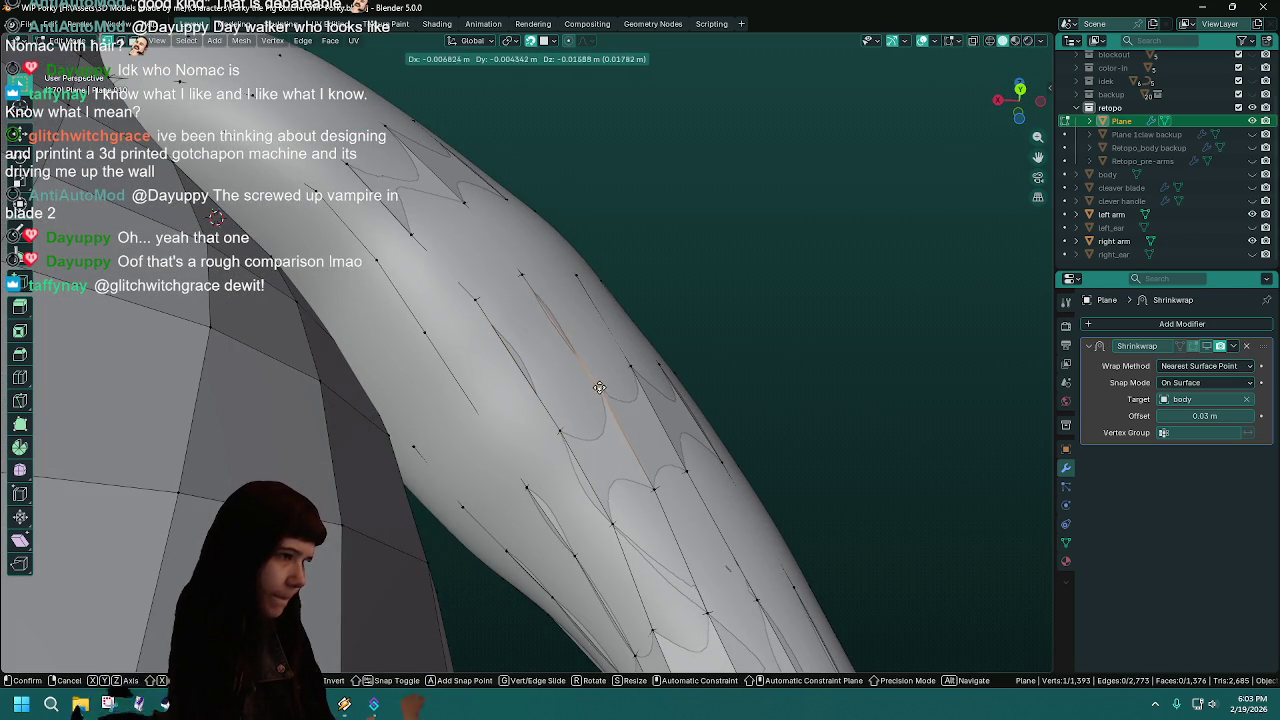
{"action": "left_click", "coordinate": [599, 389]}
{"action": "key", "text": "ctrl+s"}
- Inspect the armpit from below, toggling the sculpted right arm's visibility
{"action": "mouse_move", "coordinate": [596, 401]}
{"action": "middle_mouse_down"}
{"action": "mouse_move", "coordinate": [707, 587]}
{"action": "mouse_move", "coordinate": [650, 302]}
{"action": "middle_mouse_up"}
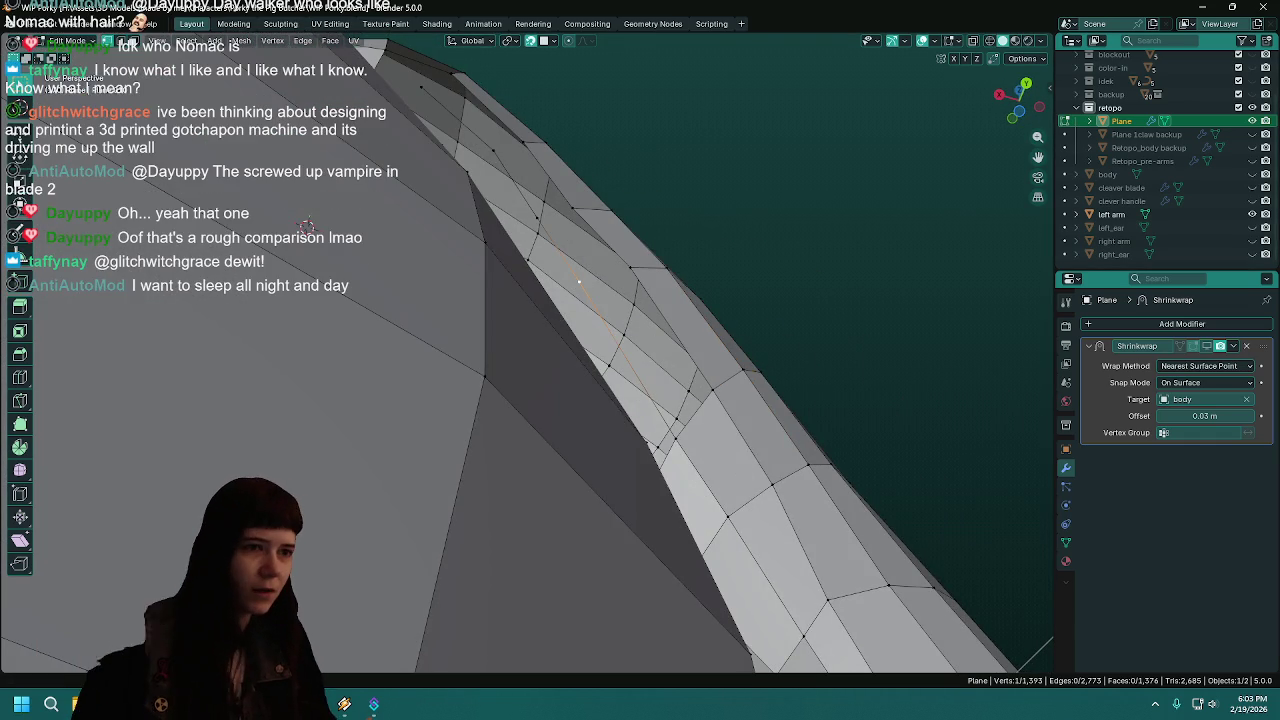
{"action": "mouse_move", "coordinate": [640, 350]}
{"action": "middle_mouse_down"}
{"action": "mouse_move", "coordinate": [644, 637]}
{"action": "mouse_move", "coordinate": [700, 525]}
{"action": "mouse_move", "coordinate": [530, 531]}
{"action": "mouse_move", "coordinate": [438, 355]}
{"action": "middle_mouse_up"}
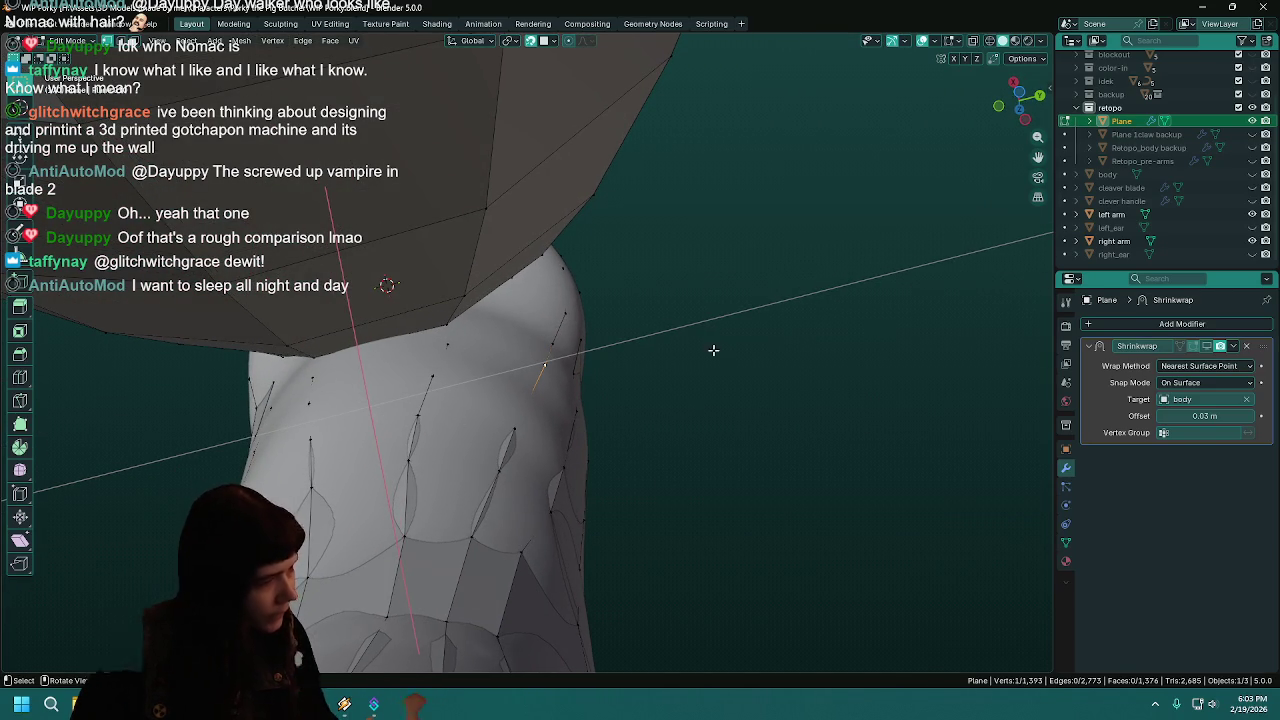
{"action": "left_click", "coordinate": [1252, 241]}
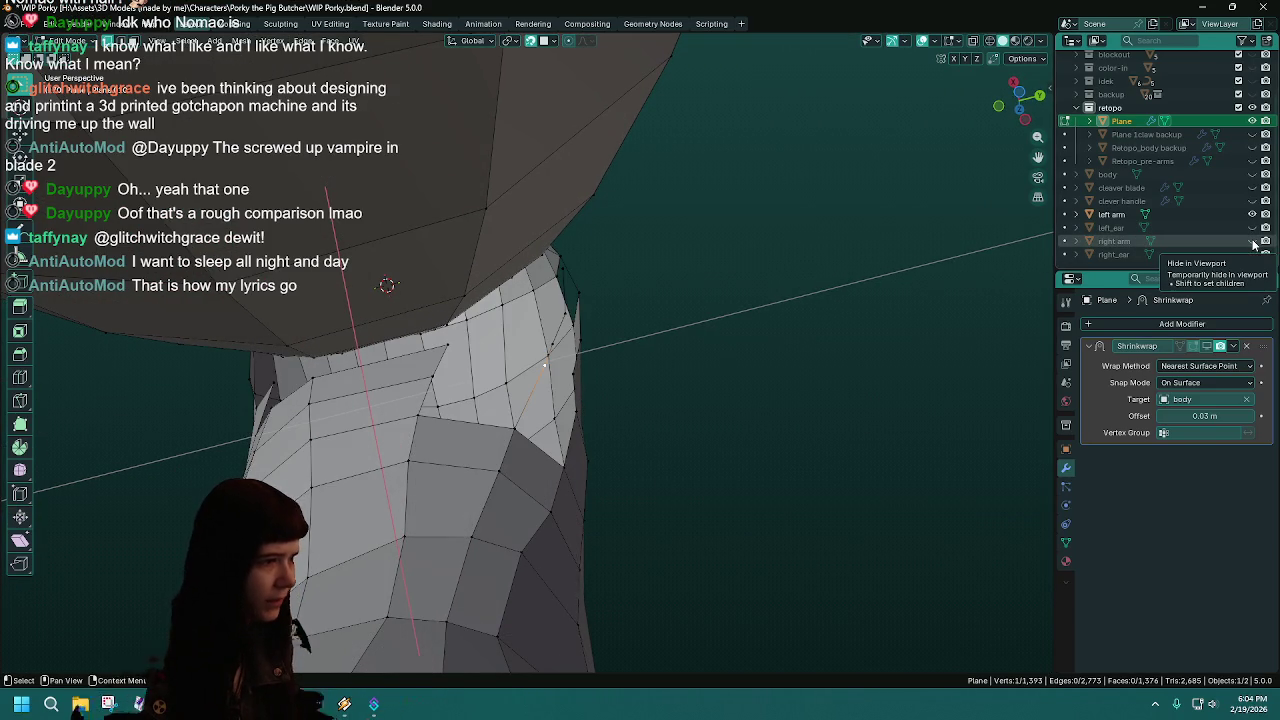
{"action": "left_click", "coordinate": [1253, 241]}
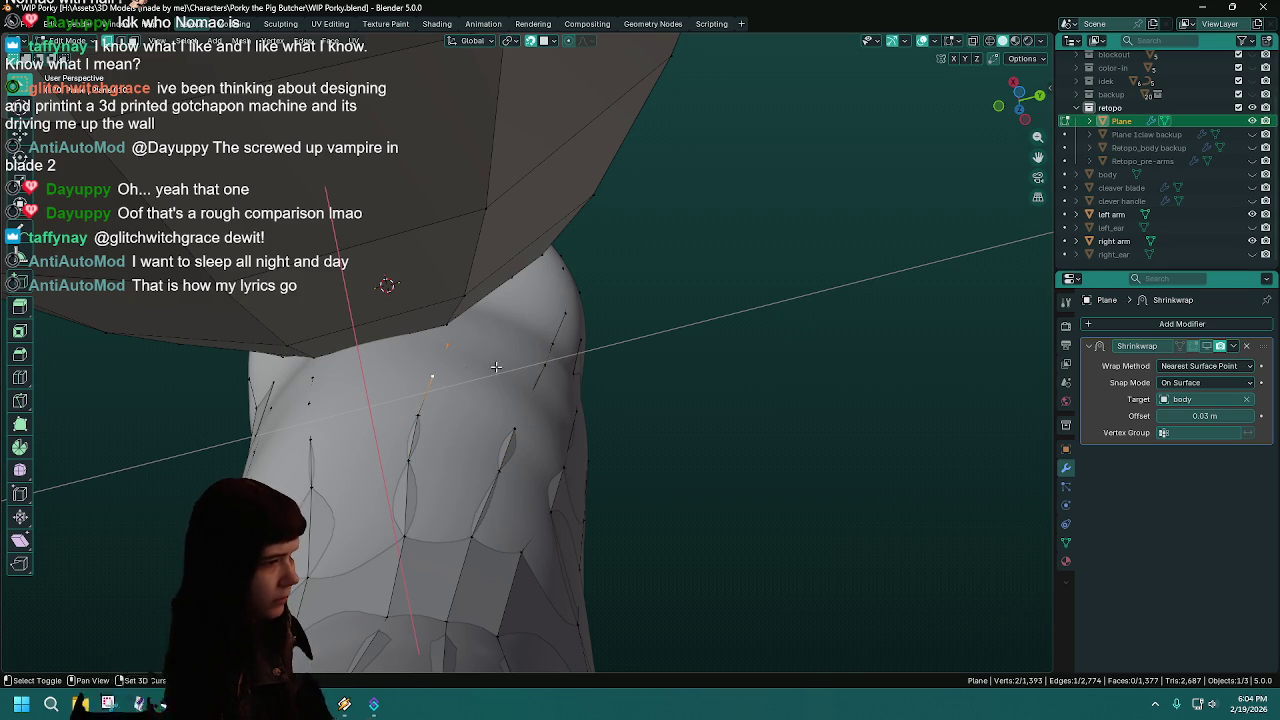
{"action": "mouse_move", "coordinate": [545, 374]}
{"action": "middle_mouse_down"}
{"action": "mouse_move", "coordinate": [510, 517]}
{"action": "mouse_move", "coordinate": [963, 323]}
{"action": "mouse_move", "coordinate": [447, 517]}
{"action": "middle_mouse_up"}
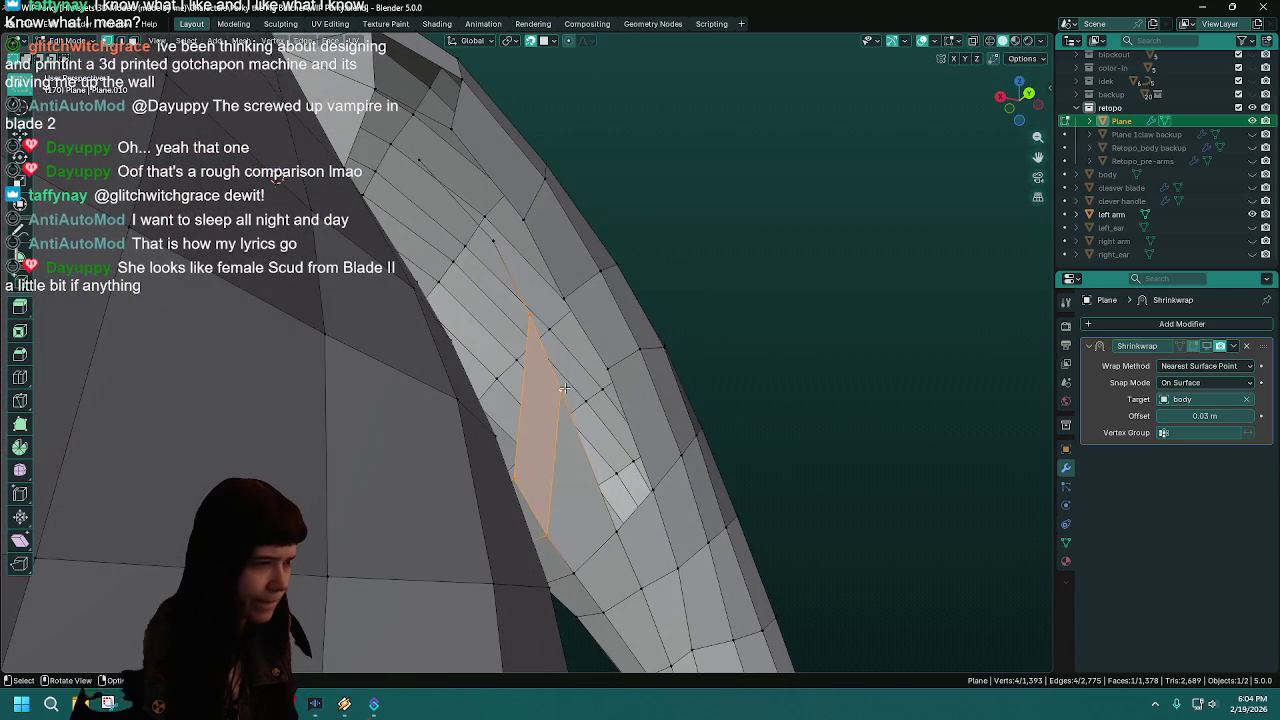
- Fill two new faces under the arm from the selected vertices
{"action": "left_click", "coordinate": [564, 389]}
{"action": "left_click", "coordinate": [607, 385], "text": "shift"}
{"action": "key", "text": "f"}
{"action": "mouse_move", "coordinate": [650, 531]}
{"action": "middle_mouse_down"}
{"action": "mouse_move", "coordinate": [565, 383]}
{"action": "mouse_move", "coordinate": [578, 427]}
{"action": "middle_mouse_up"}
{"action": "left_click", "coordinate": [565, 383]}
{"action": "key", "text": "f"}
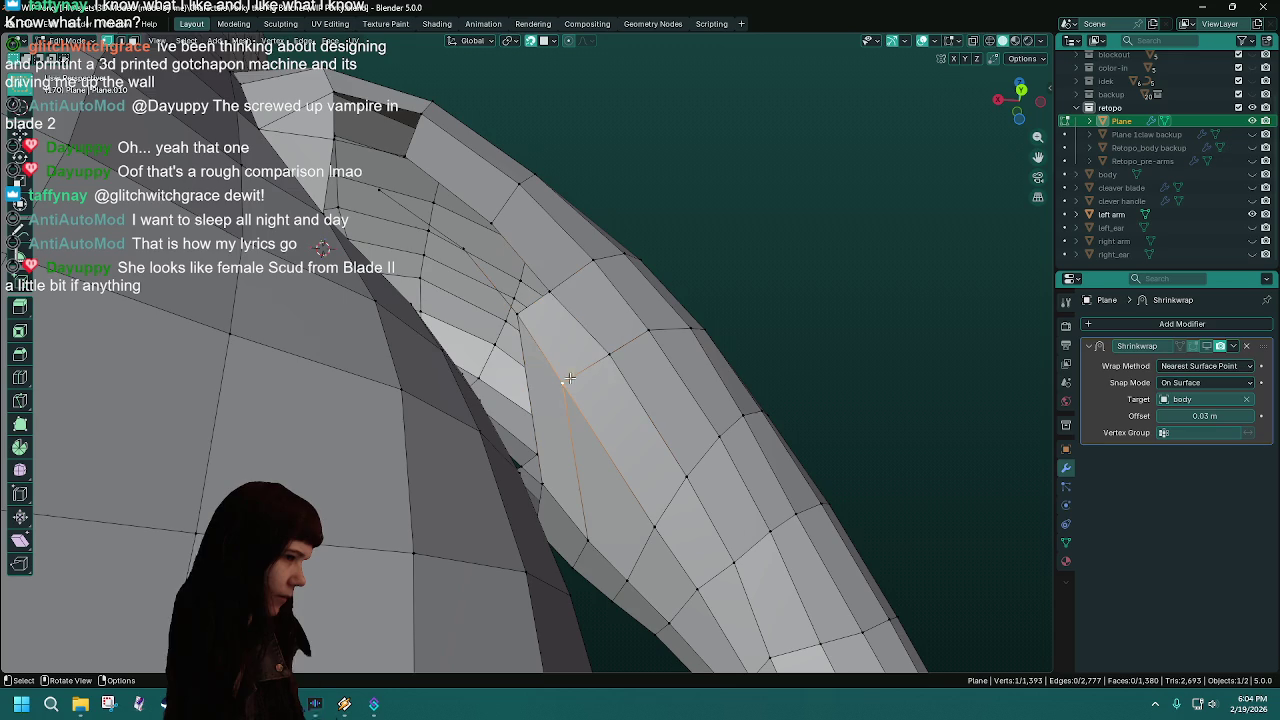
- Move three armpit vertices onto the sculpted right arm's surface
{"action": "left_click", "coordinate": [1251, 241]}
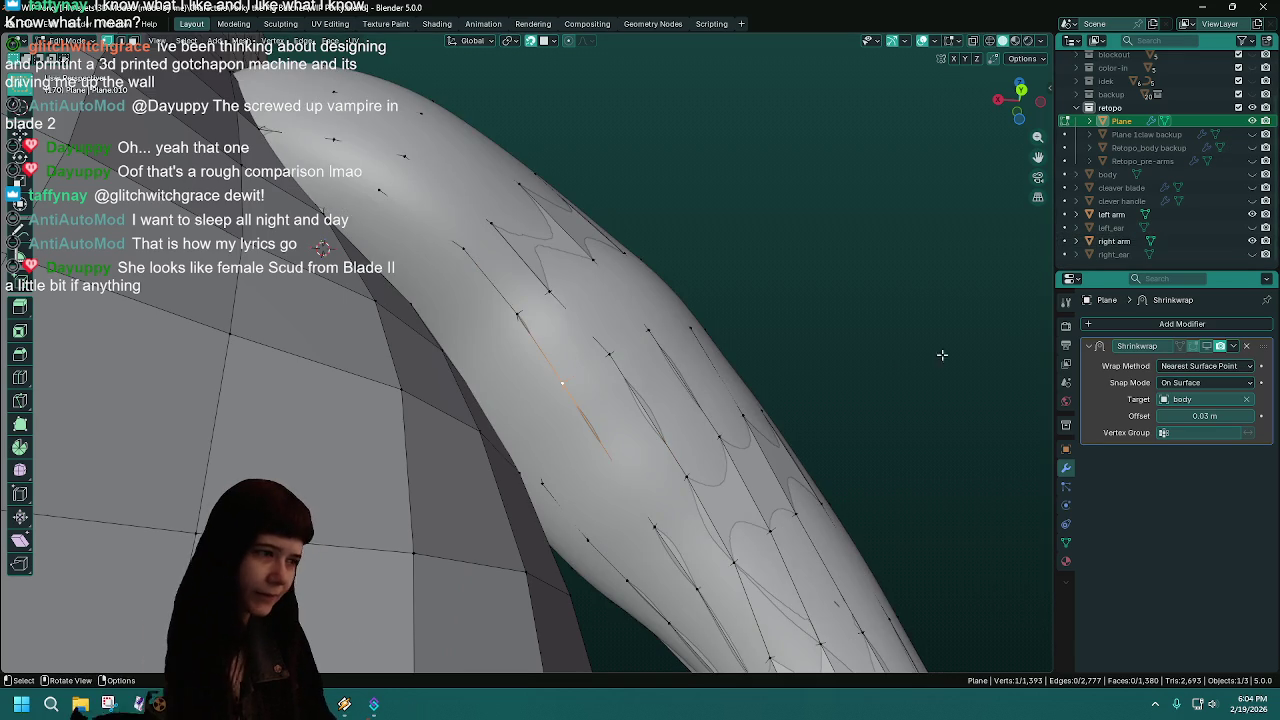
{"action": "key", "text": "g"}
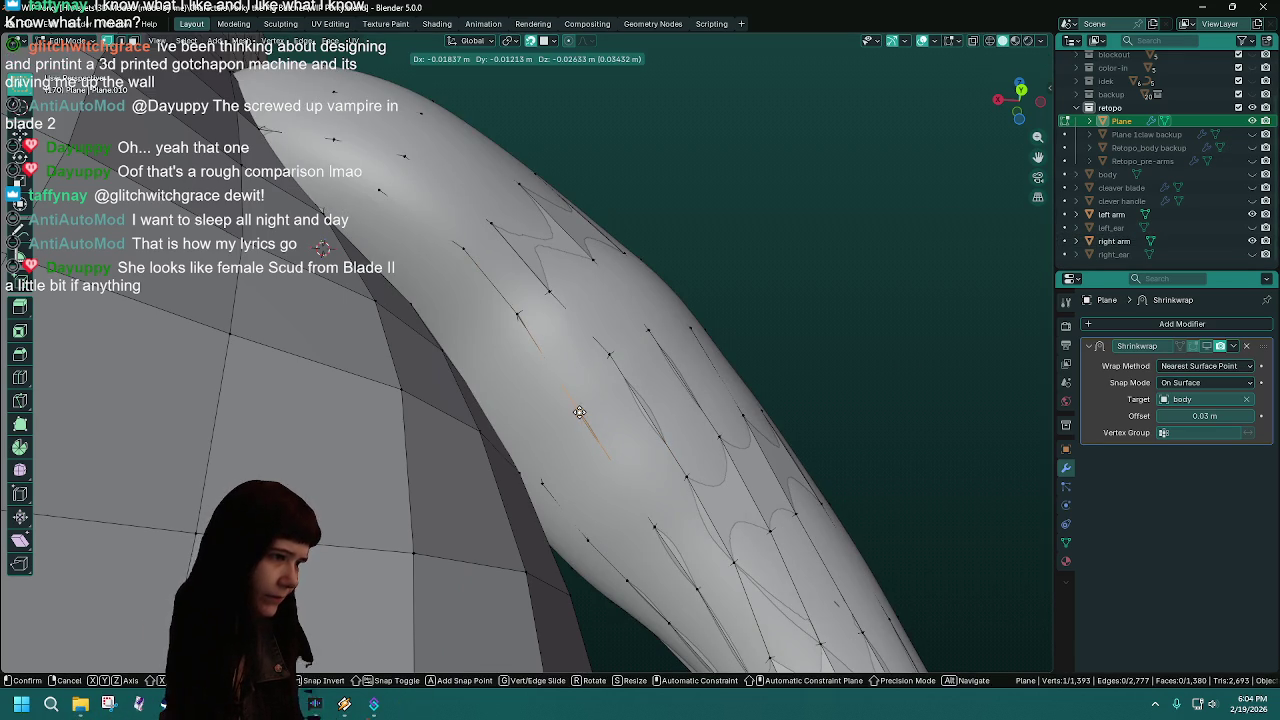
{"action": "key", "text": "g"}
{"action": "left_click", "coordinate": [620, 370]}
{"action": "left_click", "coordinate": [576, 417]}
{"action": "key", "text": "g"}
{"action": "left_click", "coordinate": [579, 418]}
{"action": "mouse_move", "coordinate": [580, 420]}
{"action": "middle_mouse_down"}
{"action": "mouse_move", "coordinate": [654, 432]}
{"action": "mouse_move", "coordinate": [634, 316]}
{"action": "middle_mouse_up"}
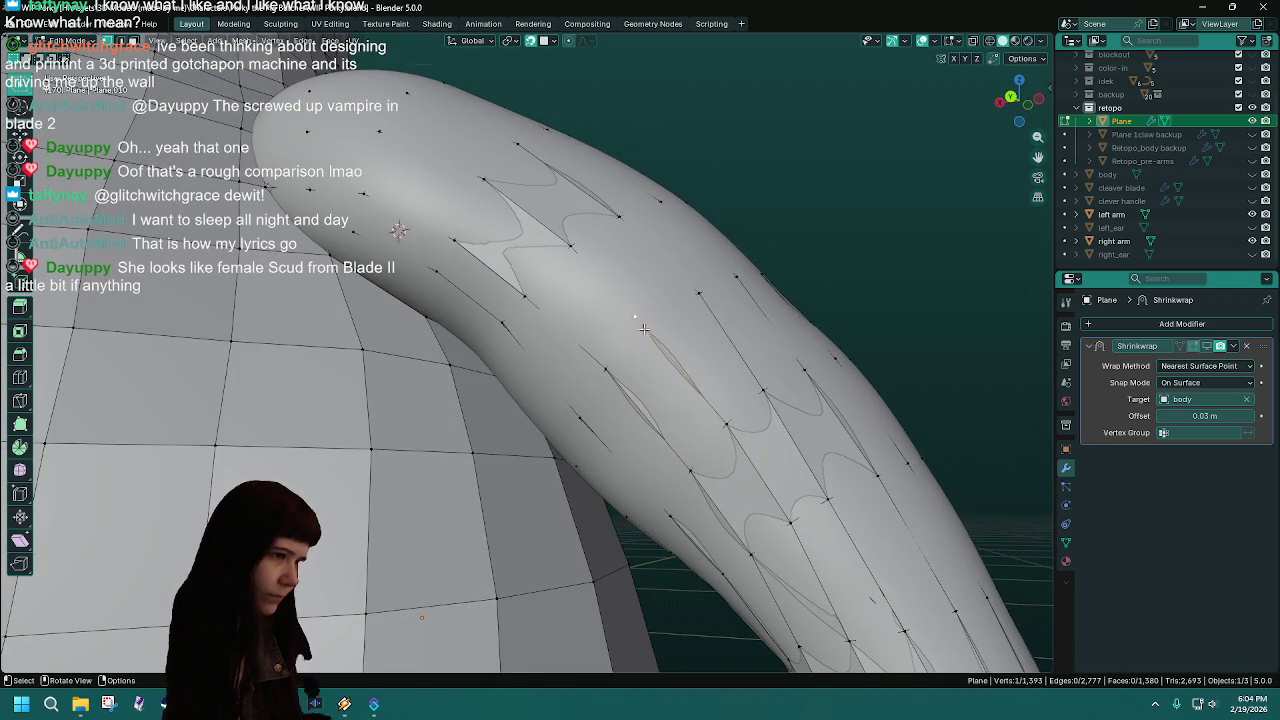
{"action": "key", "text": "g"}
{"action": "left_click", "coordinate": [647, 323]}
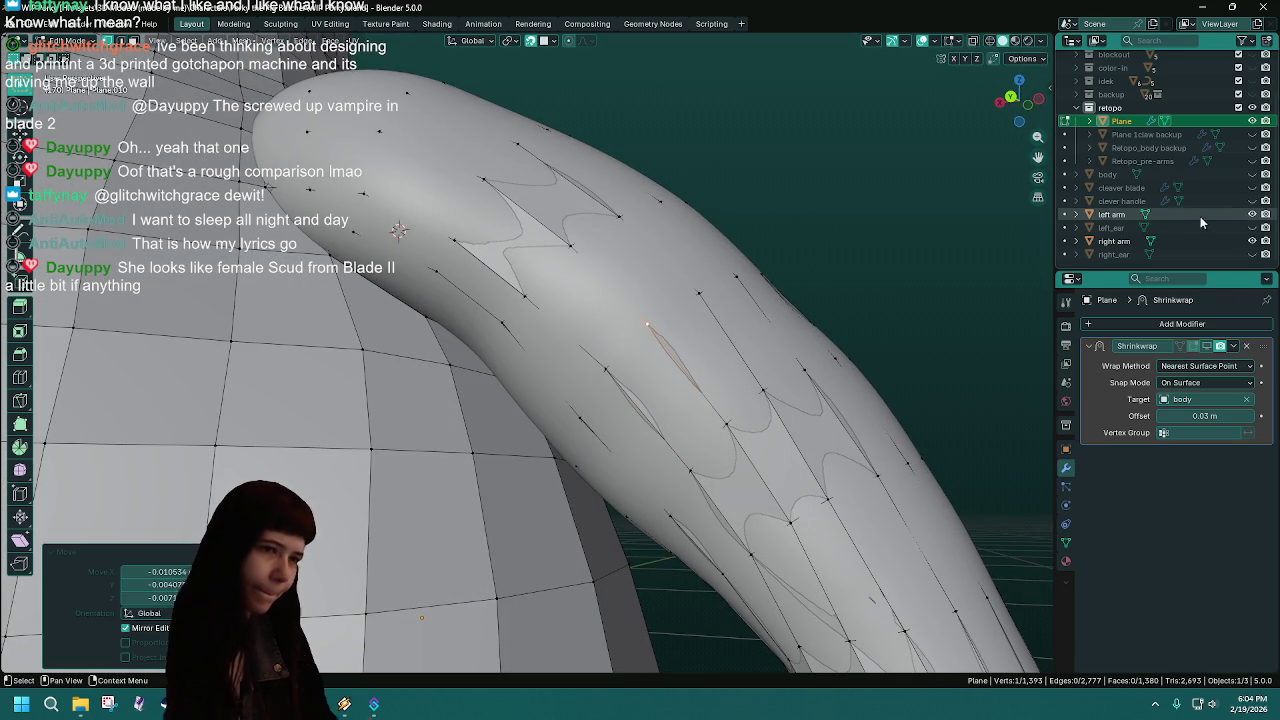
- Hide the sculpted right arm and save WIP Porky.blend
{"action": "left_click", "coordinate": [1252, 241]}
{"action": "mouse_move", "coordinate": [662, 433]}
{"action": "middle_mouse_down"}
{"action": "mouse_move", "coordinate": [641, 435]}
{"action": "mouse_move", "coordinate": [669, 426]}
{"action": "middle_mouse_up"}
{"action": "key", "text": "ctrl+s"}
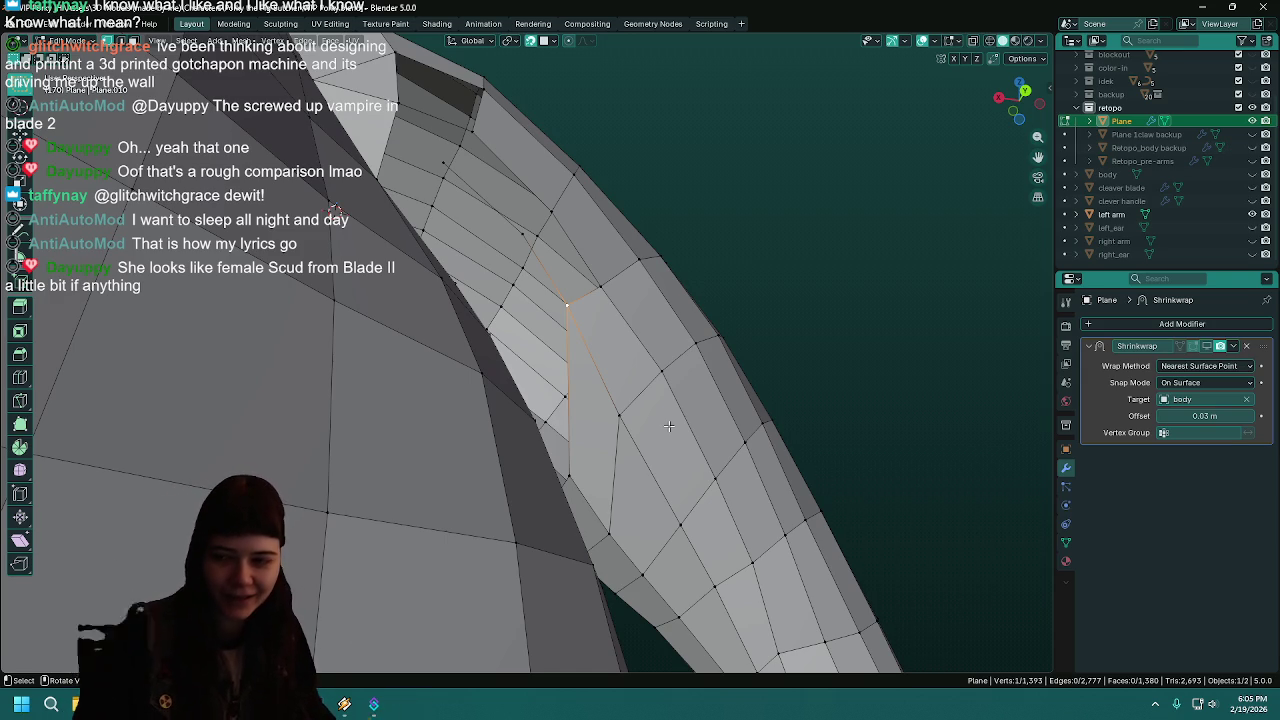
{"action": "middle_click_drag", "start_coordinate": [649, 422], "coordinate": [661, 545]}
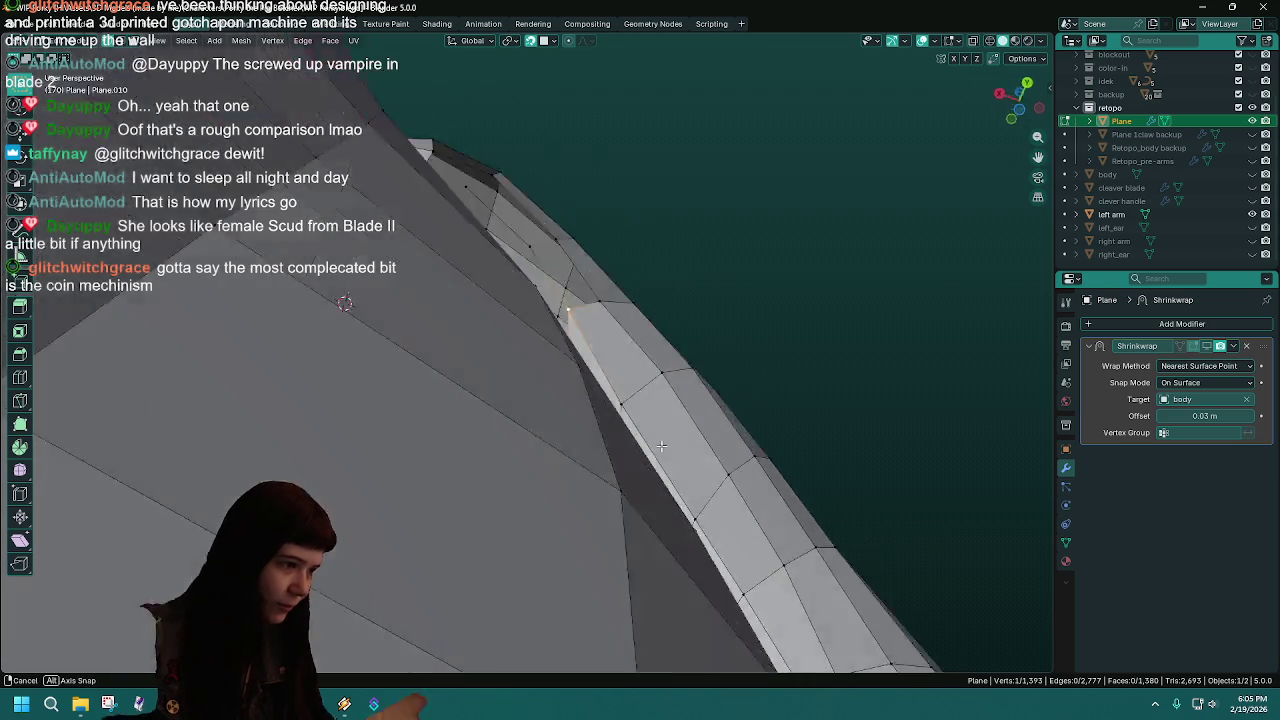
- Pull two vertices along the retopo arm's top edge into place beneath the body
{"action": "mouse_move", "coordinate": [661, 545]}
{"action": "middle_mouse_down"}
{"action": "mouse_move", "coordinate": [774, 594]}
{"action": "mouse_move", "coordinate": [606, 523]}
{"action": "middle_mouse_up"}
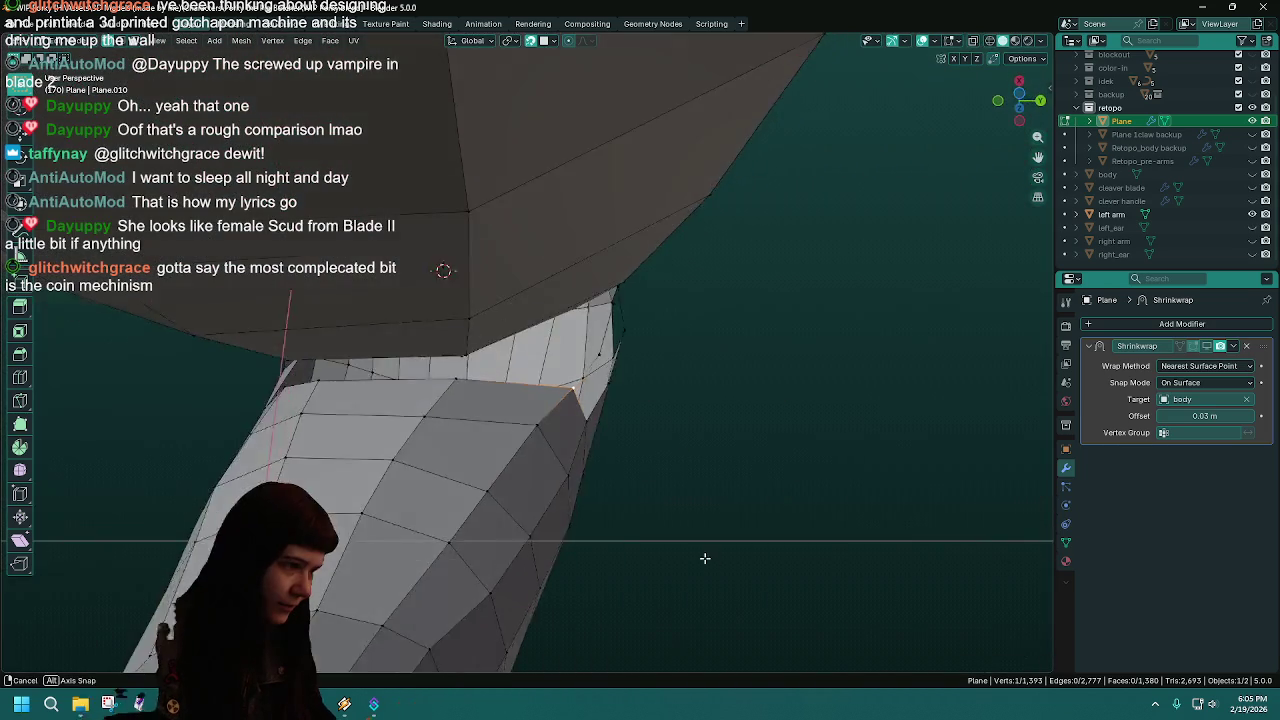
{"action": "scroll", "coordinate": [600, 480], "scroll_direction": "up", "scroll_amount": 3}
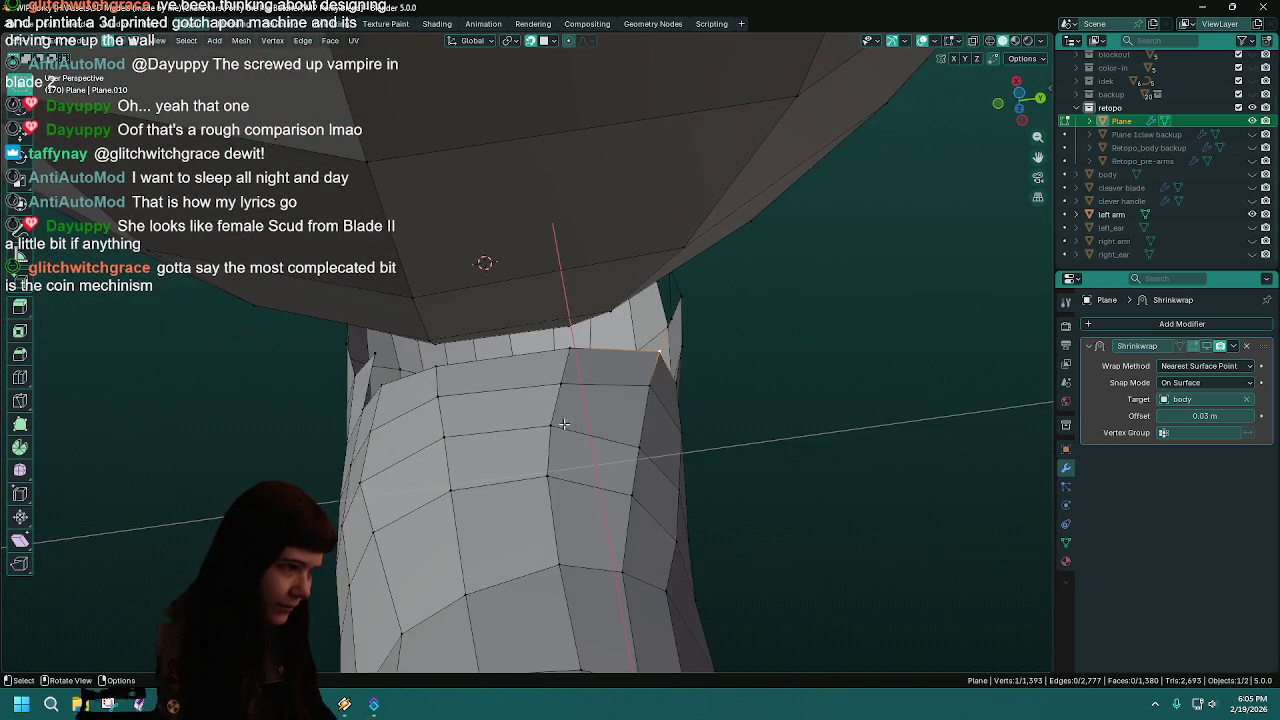
{"action": "left_click", "coordinate": [1252, 241]}
{"action": "left_click_drag", "start_coordinate": [570, 340], "coordinate": [511, 354]}
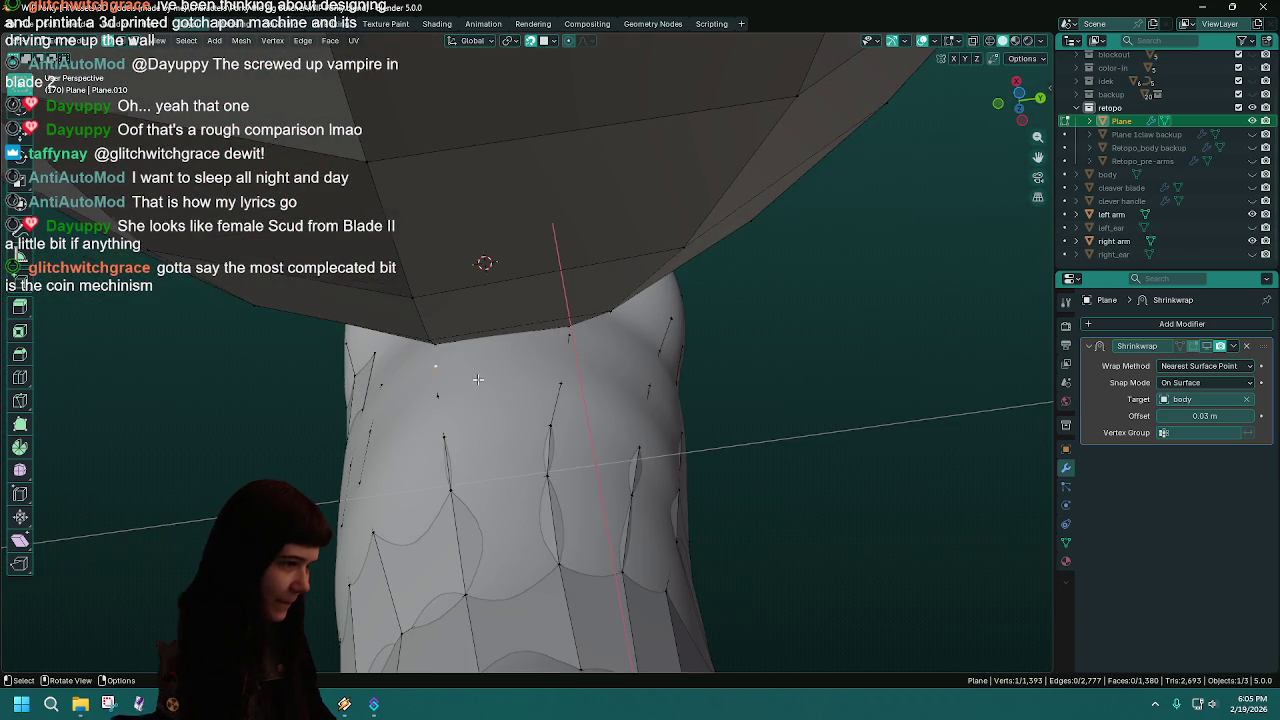
{"action": "middle_click_drag", "start_coordinate": [430, 367], "coordinate": [721, 314]}
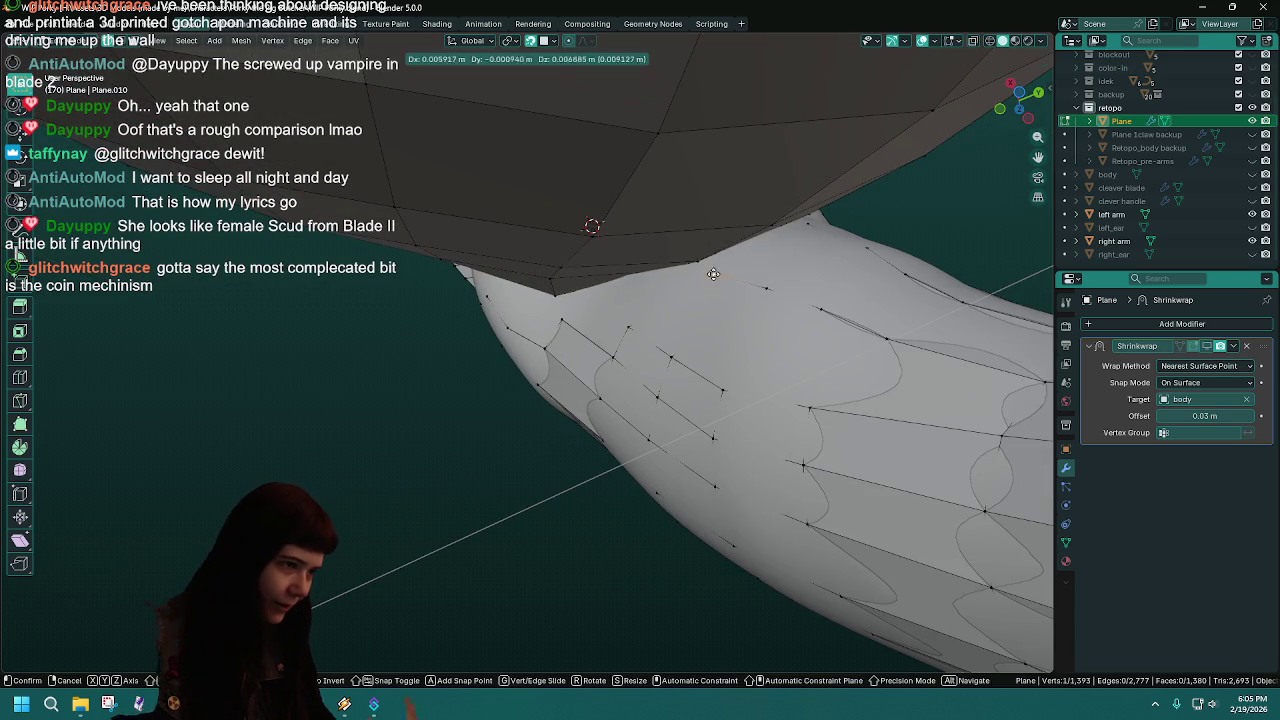
{"action": "left_click_drag", "start_coordinate": [700, 264], "coordinate": [698, 270]}
{"action": "mouse_move", "coordinate": [700, 300]}
{"action": "middle_mouse_down"}
{"action": "mouse_move", "coordinate": [379, 493]}
{"action": "mouse_move", "coordinate": [722, 370]}
{"action": "mouse_move", "coordinate": [666, 387]}
{"action": "mouse_move", "coordinate": [822, 263]}
{"action": "mouse_move", "coordinate": [543, 270]}
{"action": "mouse_move", "coordinate": [549, 353]}
{"action": "mouse_move", "coordinate": [680, 281]}
{"action": "middle_mouse_up"}
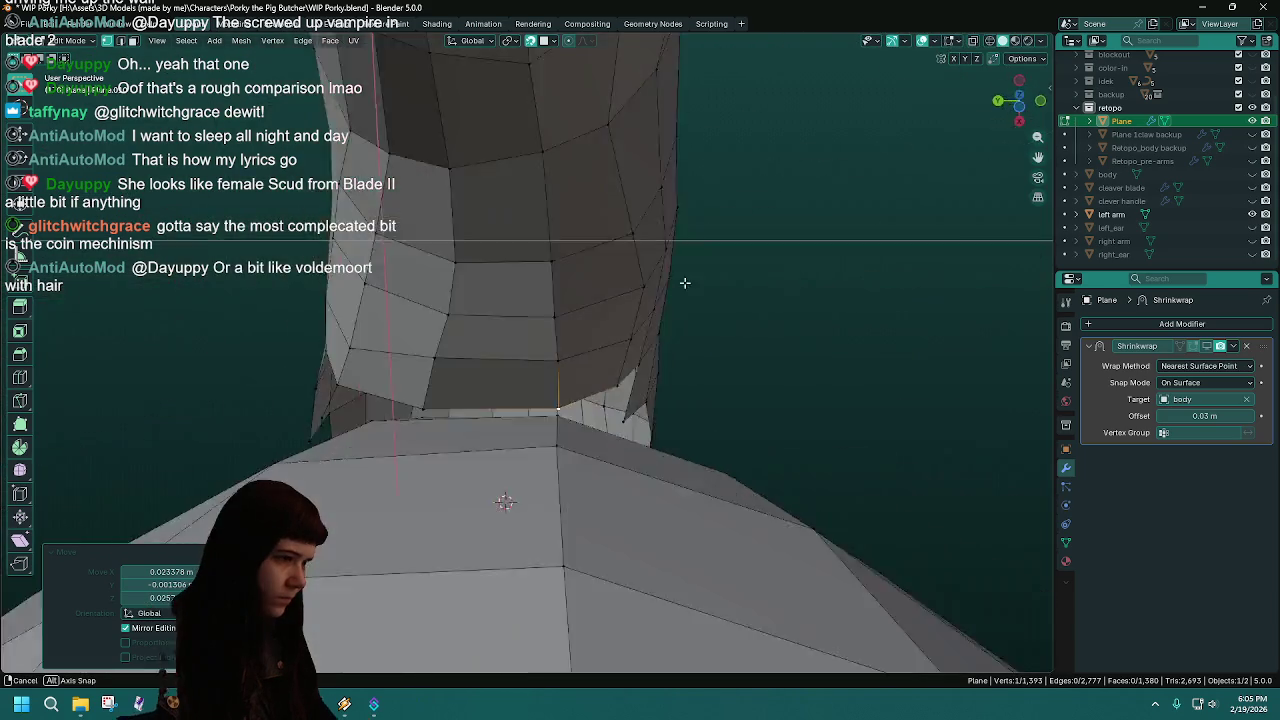
{"action": "mouse_move", "coordinate": [680, 281]}
{"action": "middle_mouse_down"}
{"action": "mouse_move", "coordinate": [417, 477]}
{"action": "mouse_move", "coordinate": [596, 428]}
{"action": "middle_mouse_up"}
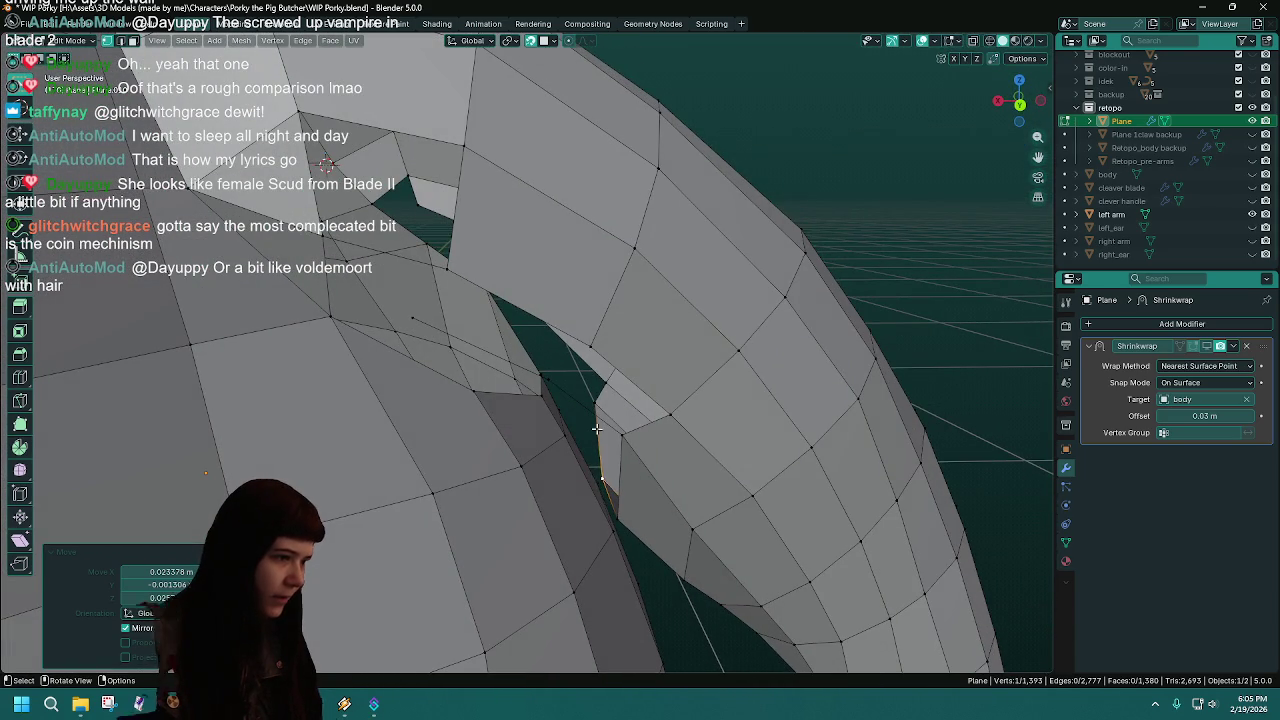
- Examine the armpit faces around the arm opening up close, then save WIP Porky.blend
{"action": "middle_click_drag", "start_coordinate": [535, 370], "coordinate": [566, 420]}
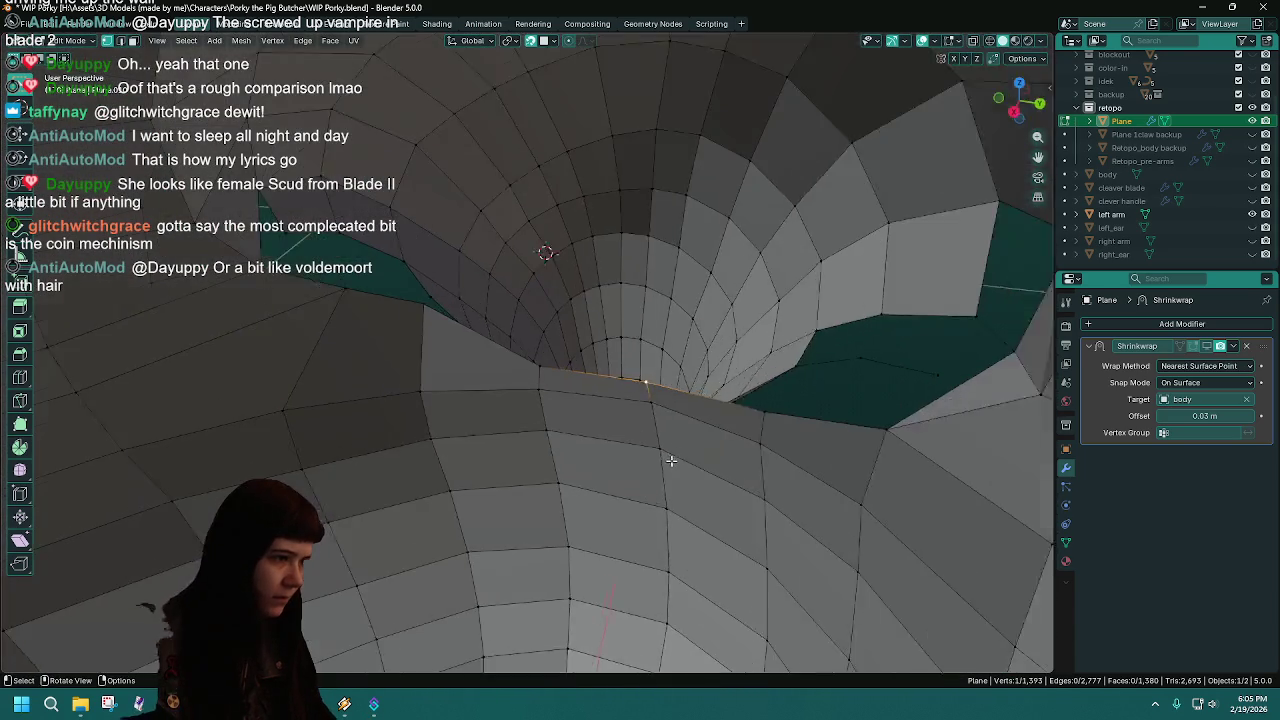
{"action": "scroll", "coordinate": [581, 471], "scroll_direction": "up", "scroll_amount": 5}
{"action": "scroll", "coordinate": [581, 471], "scroll_direction": "down", "scroll_amount": 5}
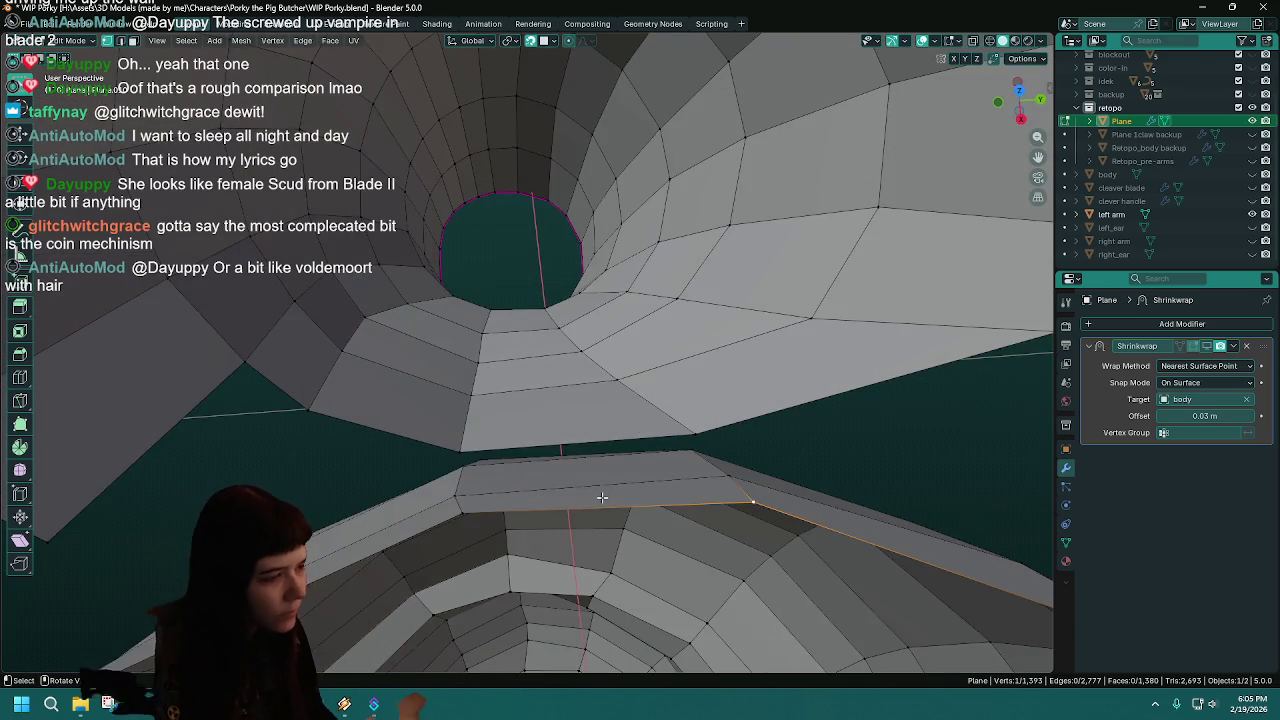
{"action": "mouse_move", "coordinate": [685, 442]}
{"action": "middle_mouse_down"}
{"action": "mouse_move", "coordinate": [763, 523]}
{"action": "mouse_move", "coordinate": [470, 540]}
{"action": "middle_mouse_up"}
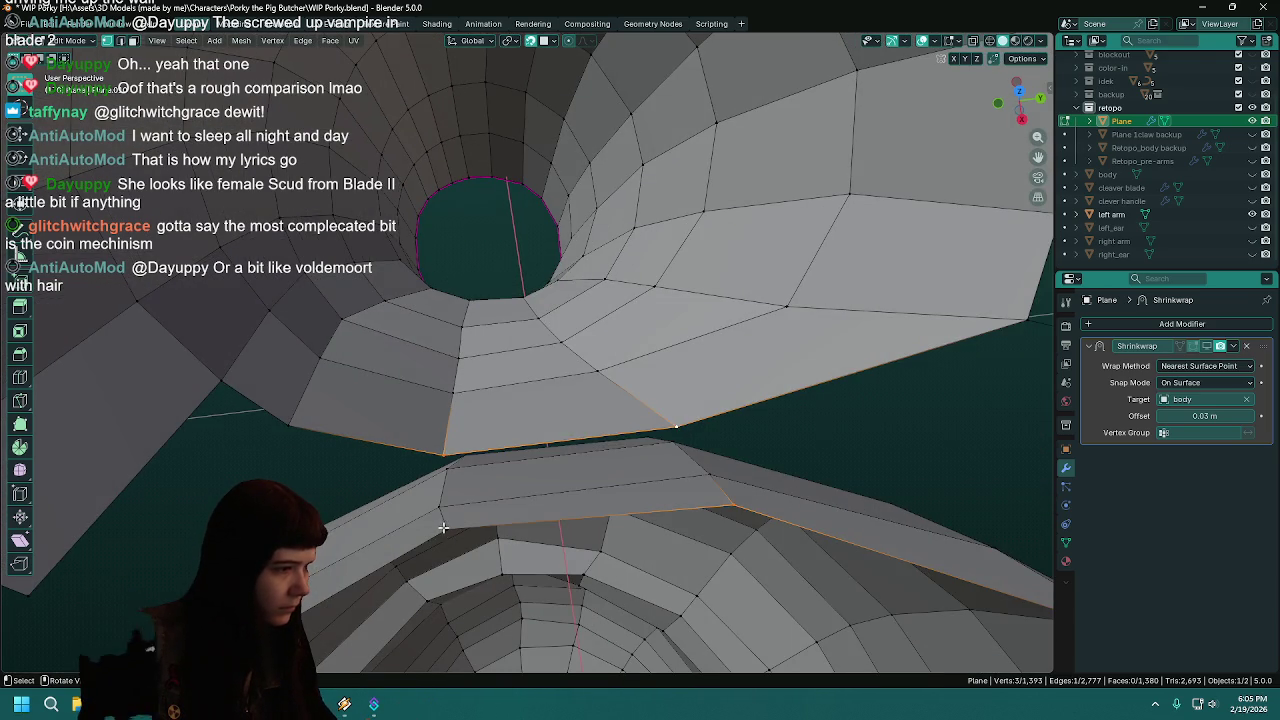
{"action": "mouse_move", "coordinate": [764, 525]}
{"action": "middle_mouse_down"}
{"action": "mouse_move", "coordinate": [680, 474]}
{"action": "mouse_move", "coordinate": [646, 497]}
{"action": "mouse_move", "coordinate": [603, 343]}
{"action": "mouse_move", "coordinate": [580, 415]}
{"action": "mouse_move", "coordinate": [578, 372]}
{"action": "mouse_move", "coordinate": [574, 445]}
{"action": "mouse_move", "coordinate": [600, 471]}
{"action": "mouse_move", "coordinate": [600, 429]}
{"action": "mouse_move", "coordinate": [622, 445]}
{"action": "mouse_move", "coordinate": [587, 455]}
{"action": "mouse_move", "coordinate": [579, 415]}
{"action": "mouse_move", "coordinate": [600, 437]}
{"action": "mouse_move", "coordinate": [586, 400]}
{"action": "mouse_move", "coordinate": [566, 396]}
{"action": "middle_mouse_up"}
{"action": "key", "text": "ctrl+s"}
{"action": "left_click", "coordinate": [1253, 244]}
- Edge-slide the armpit edge toward the body and save the file
{"action": "left_click", "coordinate": [1253, 244]}
{"action": "key", "text": "g"}
{"action": "key", "text": "g"}
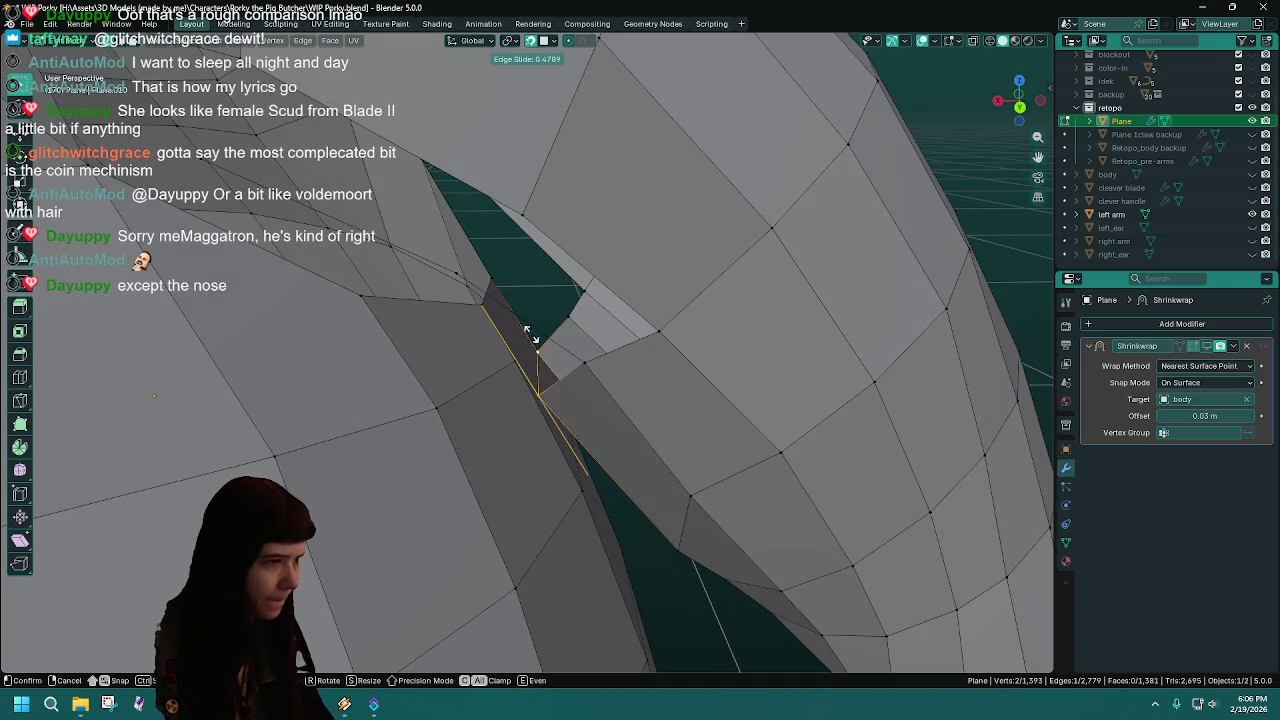
{"action": "left_click", "coordinate": [532, 337]}
{"action": "mouse_move", "coordinate": [528, 334]}
{"action": "middle_mouse_down"}
{"action": "mouse_move", "coordinate": [534, 371]}
{"action": "mouse_move", "coordinate": [563, 381]}
{"action": "mouse_move", "coordinate": [563, 395]}
{"action": "middle_mouse_up"}
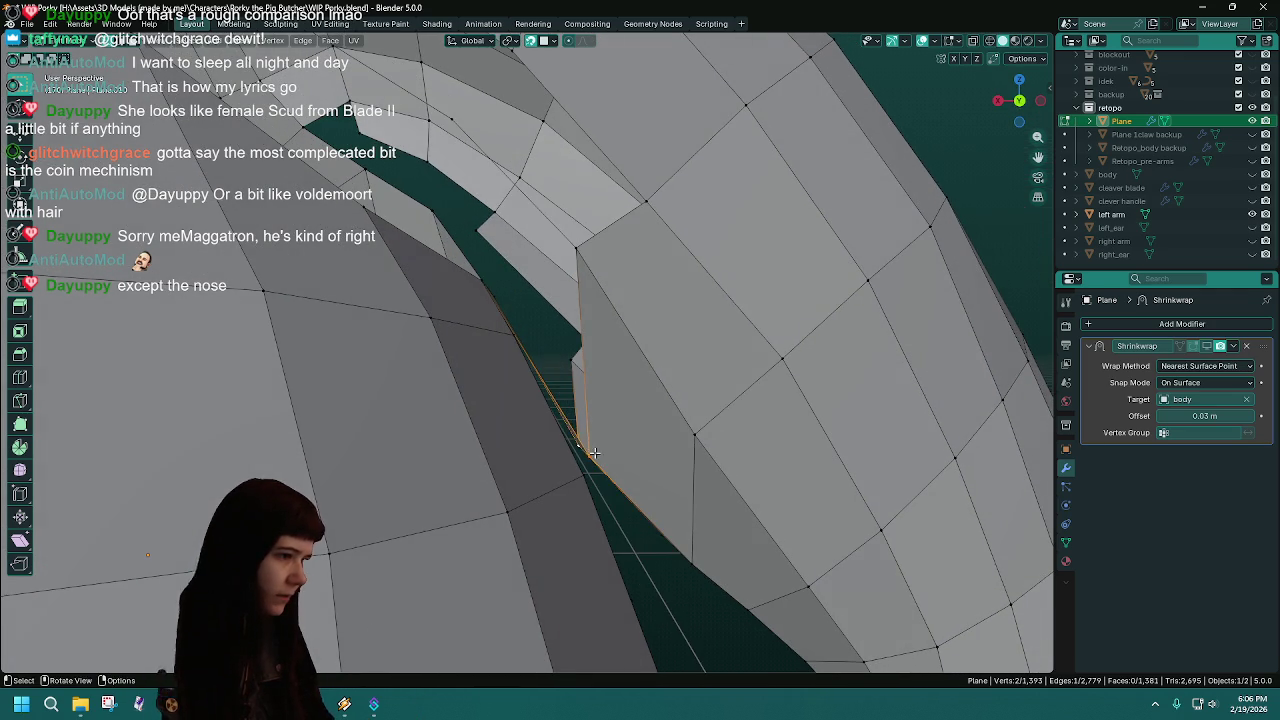
{"action": "middle_click_drag", "start_coordinate": [594, 453], "coordinate": [594, 394]}
{"action": "key", "text": "ctrl+s"}
- Vertex-slide the gap's corner vertex to factor 1.0 to close the armpit gap
{"action": "left_click", "coordinate": [588, 417]}
{"action": "key", "text": "g"}
{"action": "key", "text": "g"}
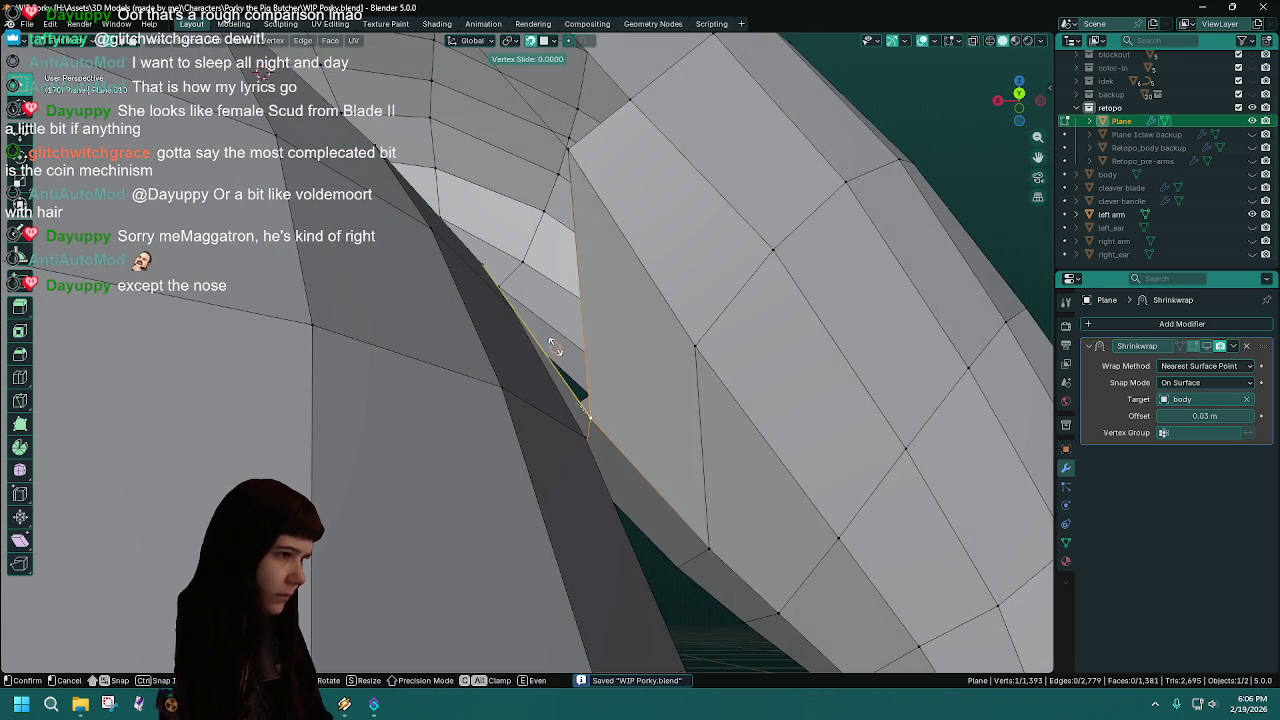
{"action": "scroll", "coordinate": [533, 314], "scroll_direction": "down", "scroll_amount": 3}
{"action": "scroll", "coordinate": [547, 359], "scroll_direction": "up", "scroll_amount": 3}
{"action": "right_click", "coordinate": [520, 312]}
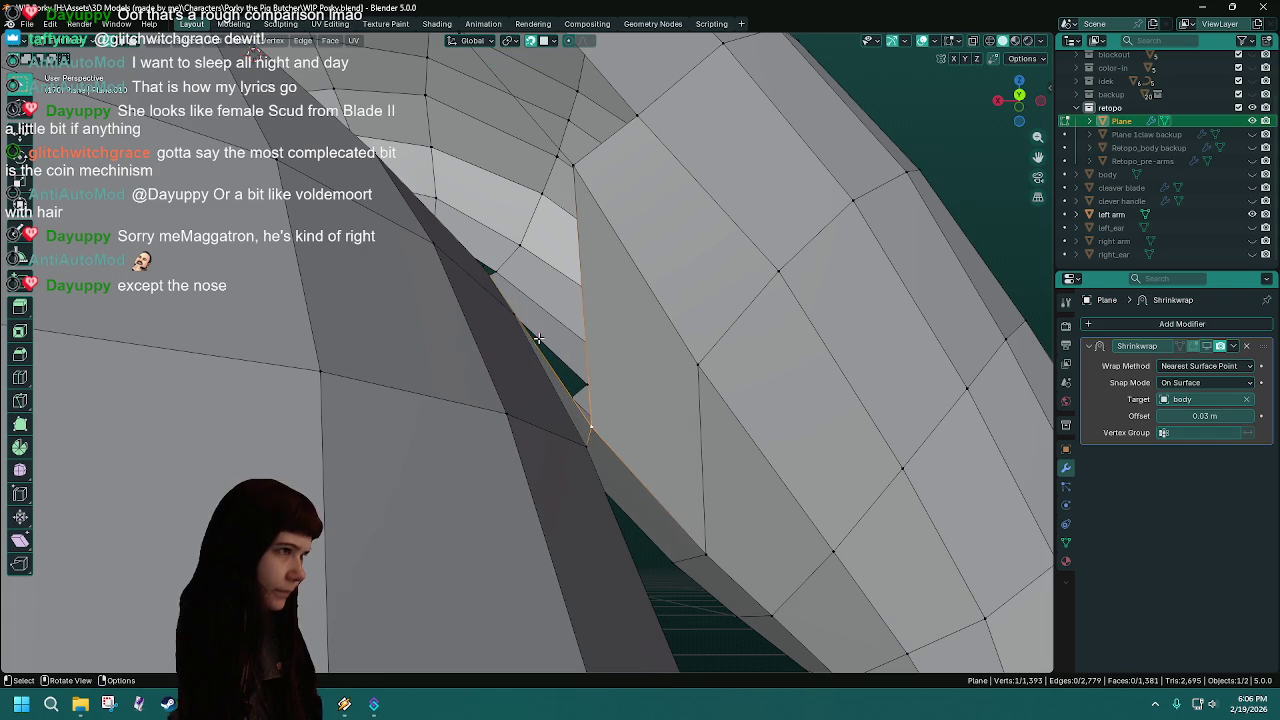
{"action": "key", "text": "g"}
{"action": "key", "text": "g"}
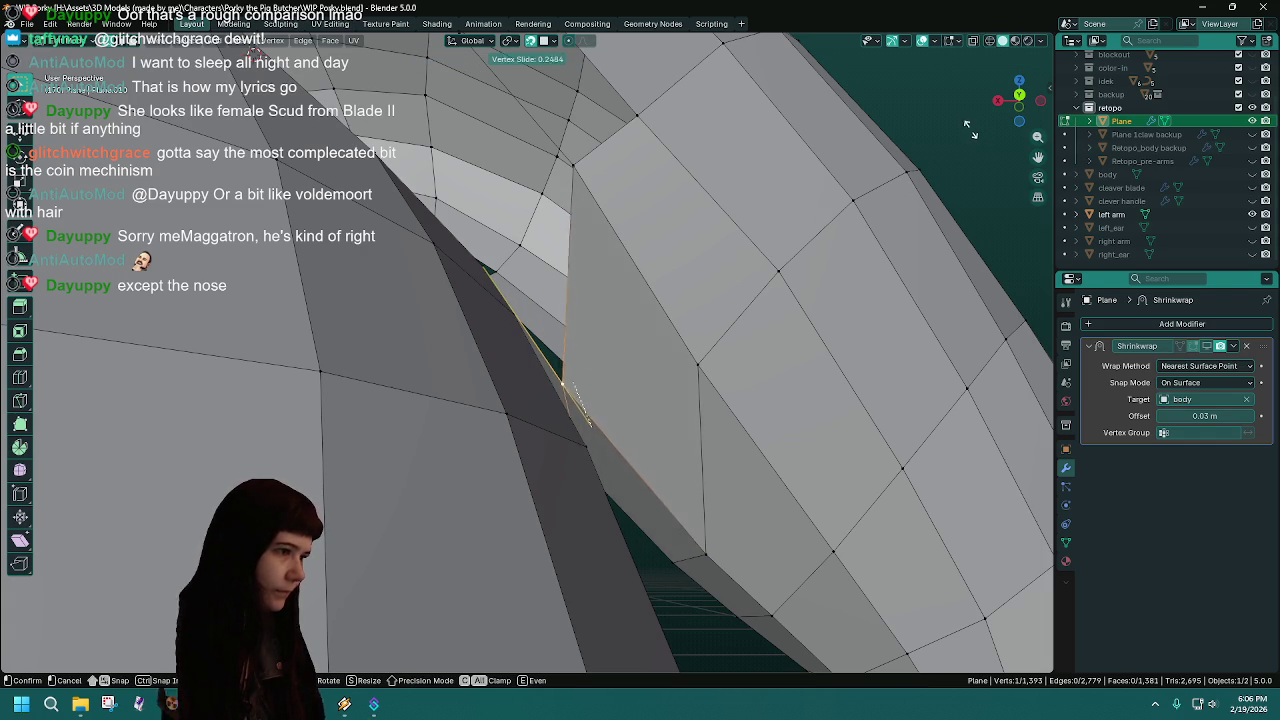
{"action": "left_click", "coordinate": [877, 648]}
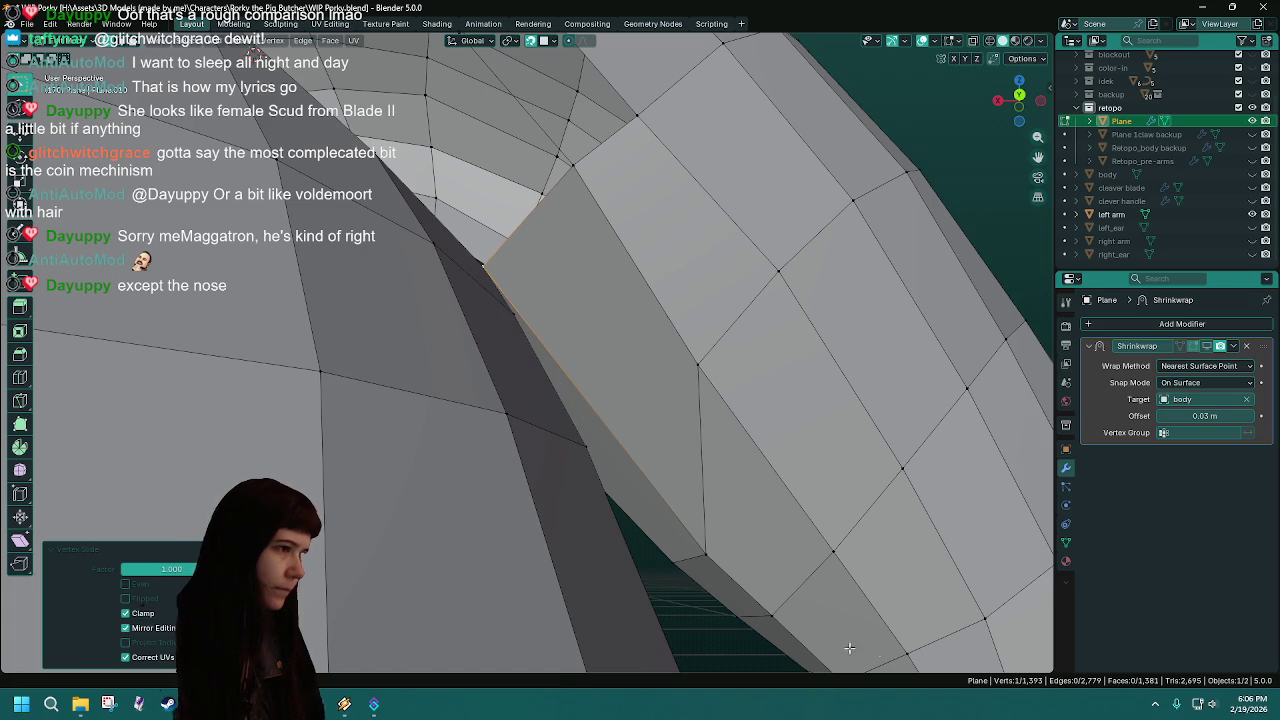
{"action": "middle_click_drag", "start_coordinate": [657, 605], "coordinate": [604, 491]}
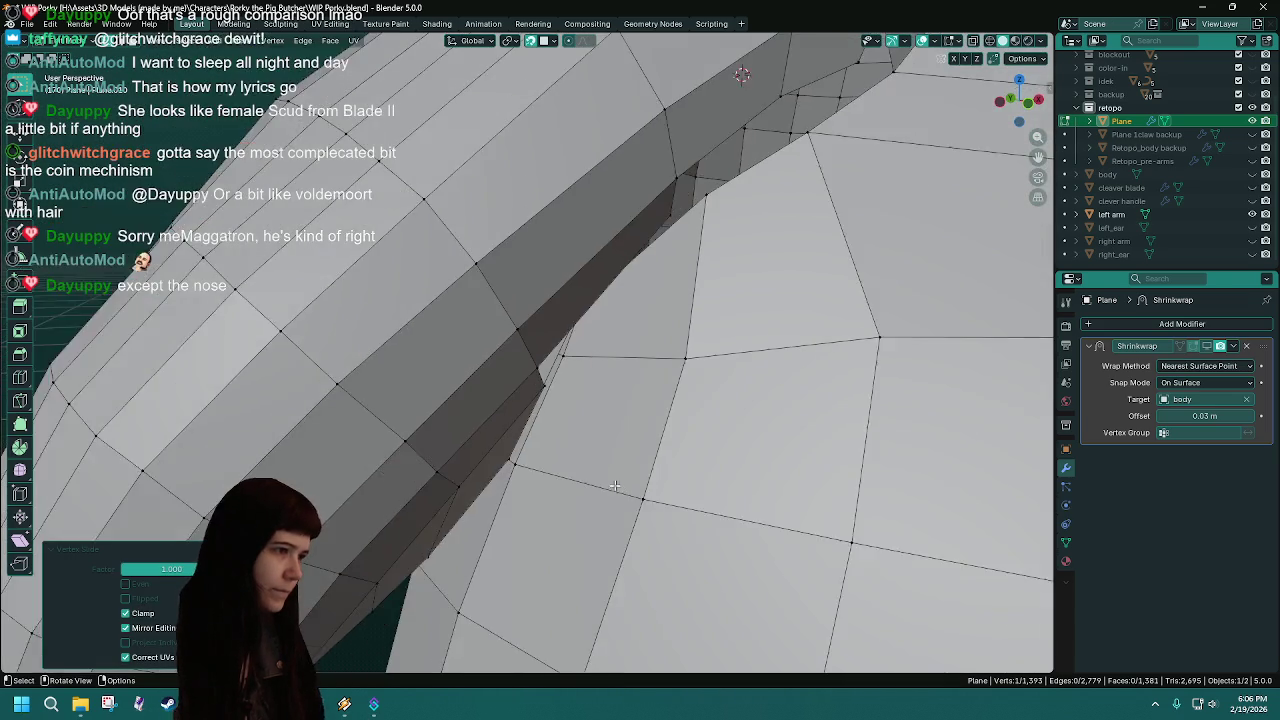
{"action": "scroll", "coordinate": [604, 491], "scroll_direction": "down", "scroll_amount": 2}
{"action": "scroll", "coordinate": [580, 523], "scroll_direction": "down", "scroll_amount": 2}
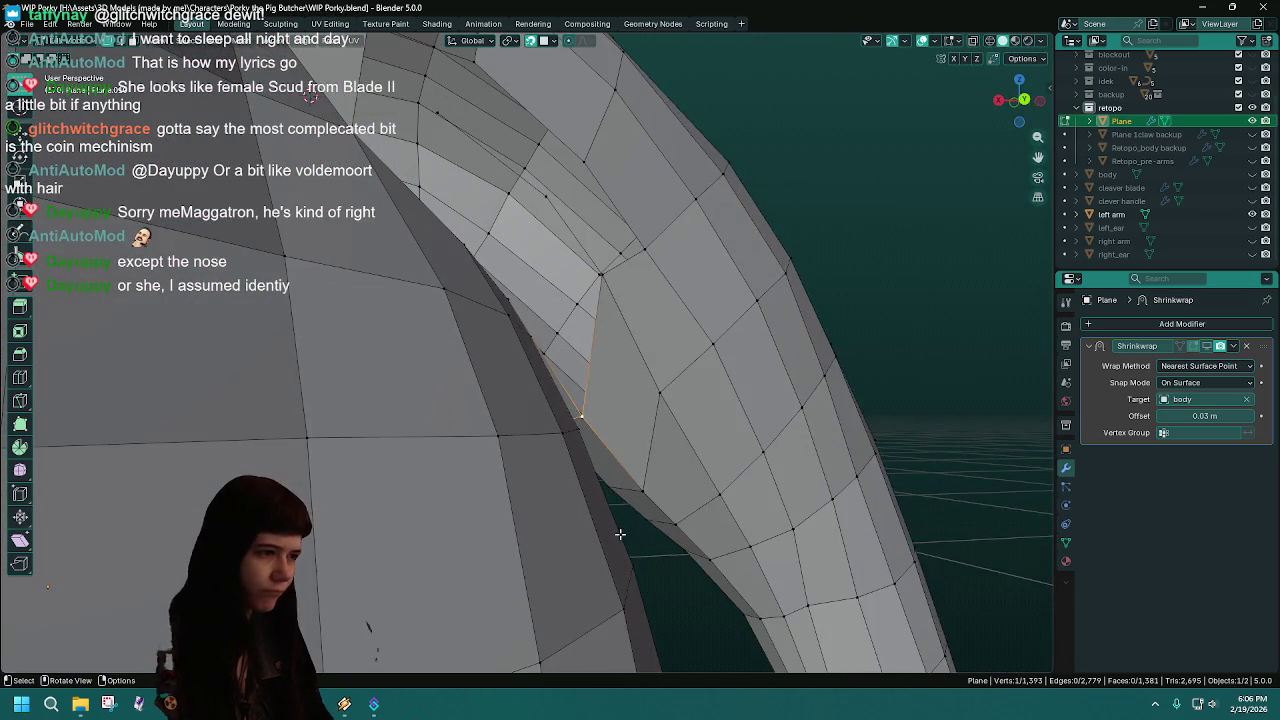
{"action": "middle_click_drag", "start_coordinate": [614, 531], "coordinate": [634, 498], "text": "shift"}
{"action": "scroll", "coordinate": [634, 498], "scroll_direction": "down", "scroll_amount": 3}
{"action": "scroll", "coordinate": [634, 498], "scroll_direction": "up", "scroll_amount": 3}
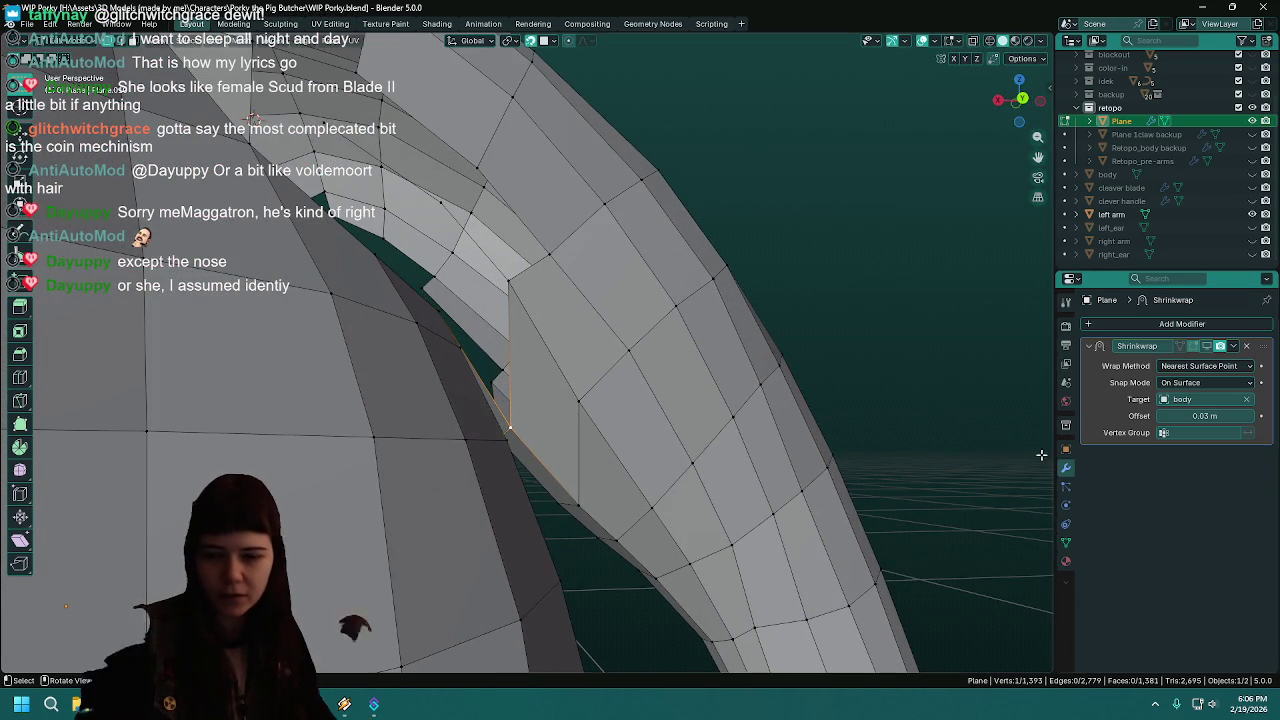
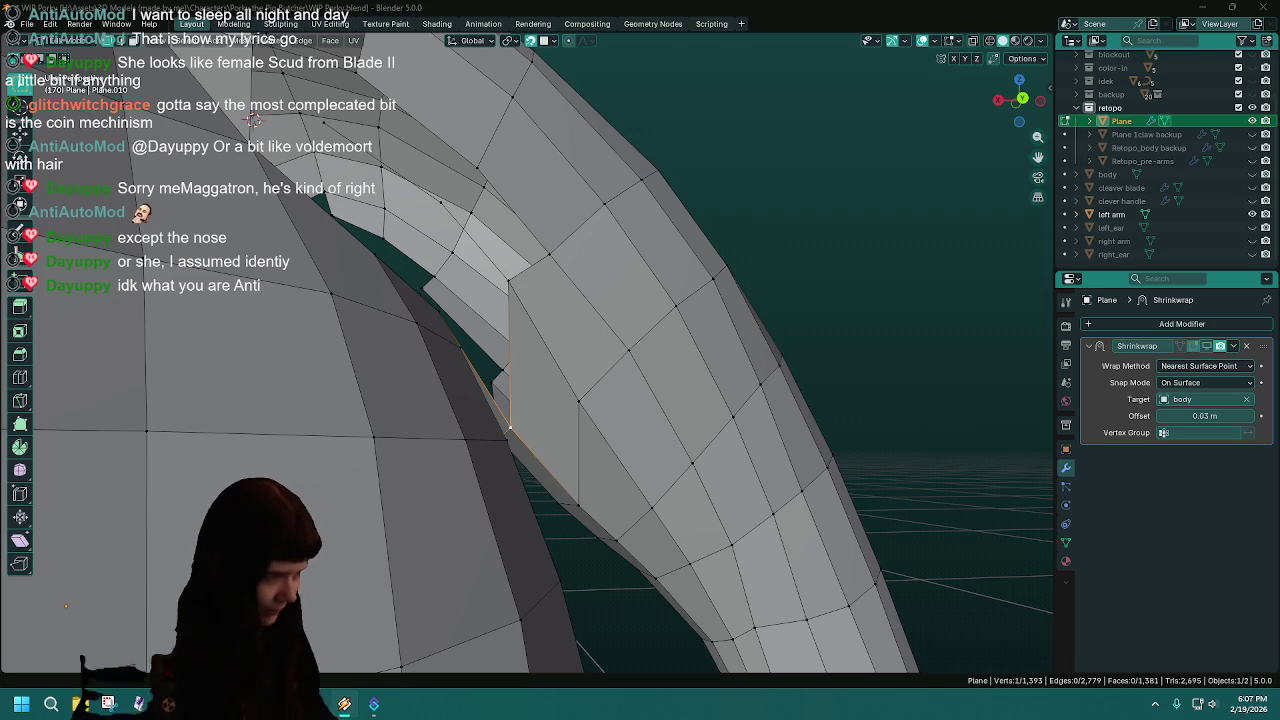
- Save the work and slide the seam vertex along its edge toward the torso
{"action": "key", "text": "ctrl+s"}
{"action": "mouse_move", "coordinate": [253, 119]}
{"action": "middle_mouse_down"}
{"action": "mouse_move", "coordinate": [727, 438]}
{"action": "mouse_move", "coordinate": [701, 416]}
{"action": "middle_mouse_up"}
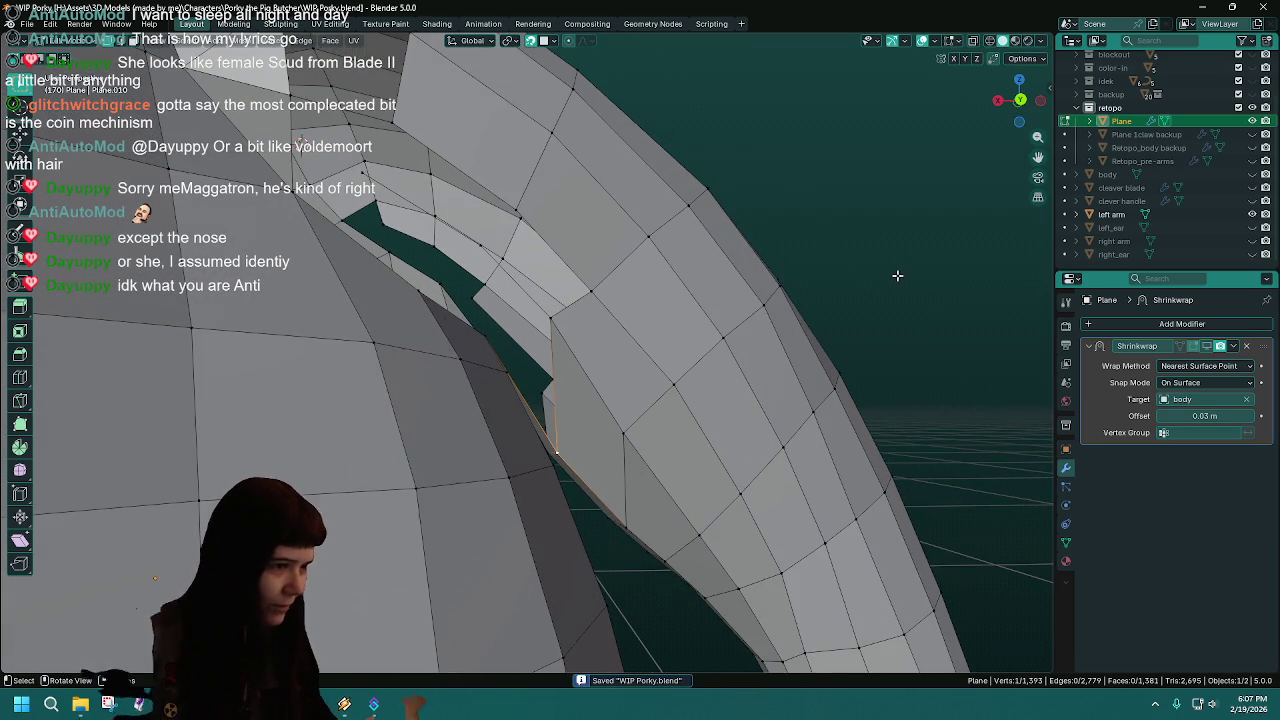
{"action": "key", "text": "g"}
{"action": "key", "text": "g"}
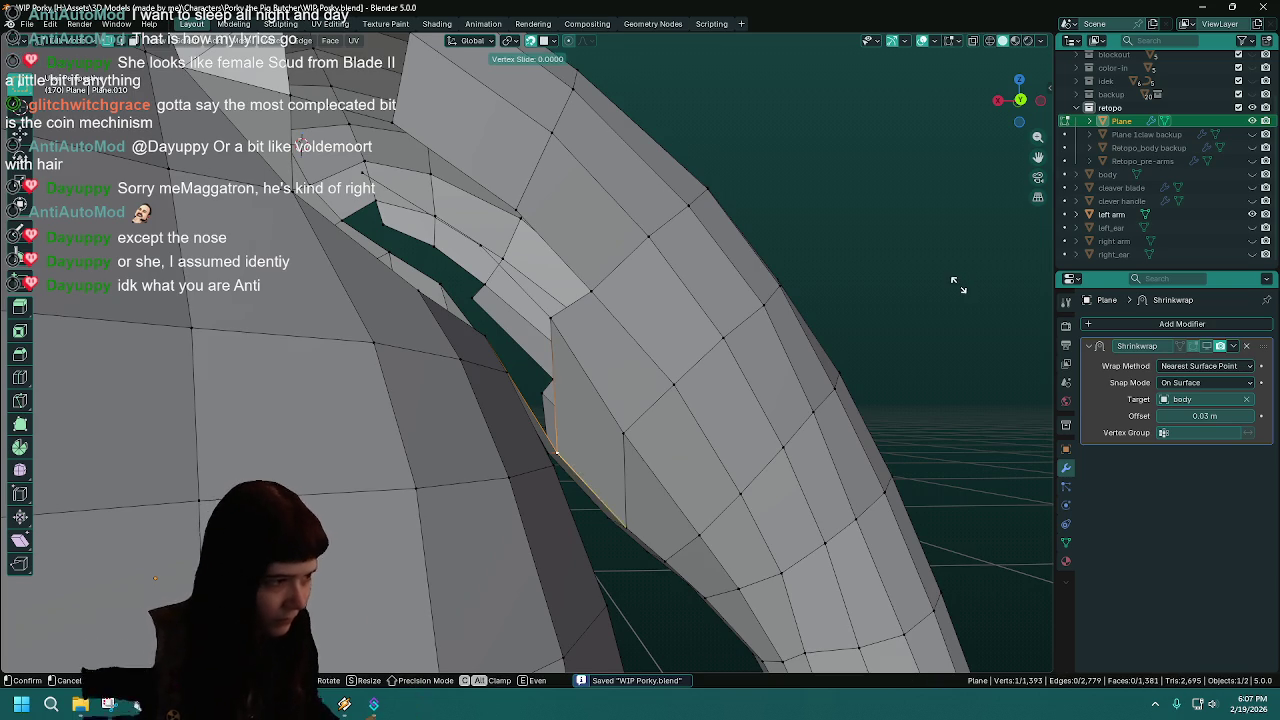
{"action": "left_click", "coordinate": [920, 195]}
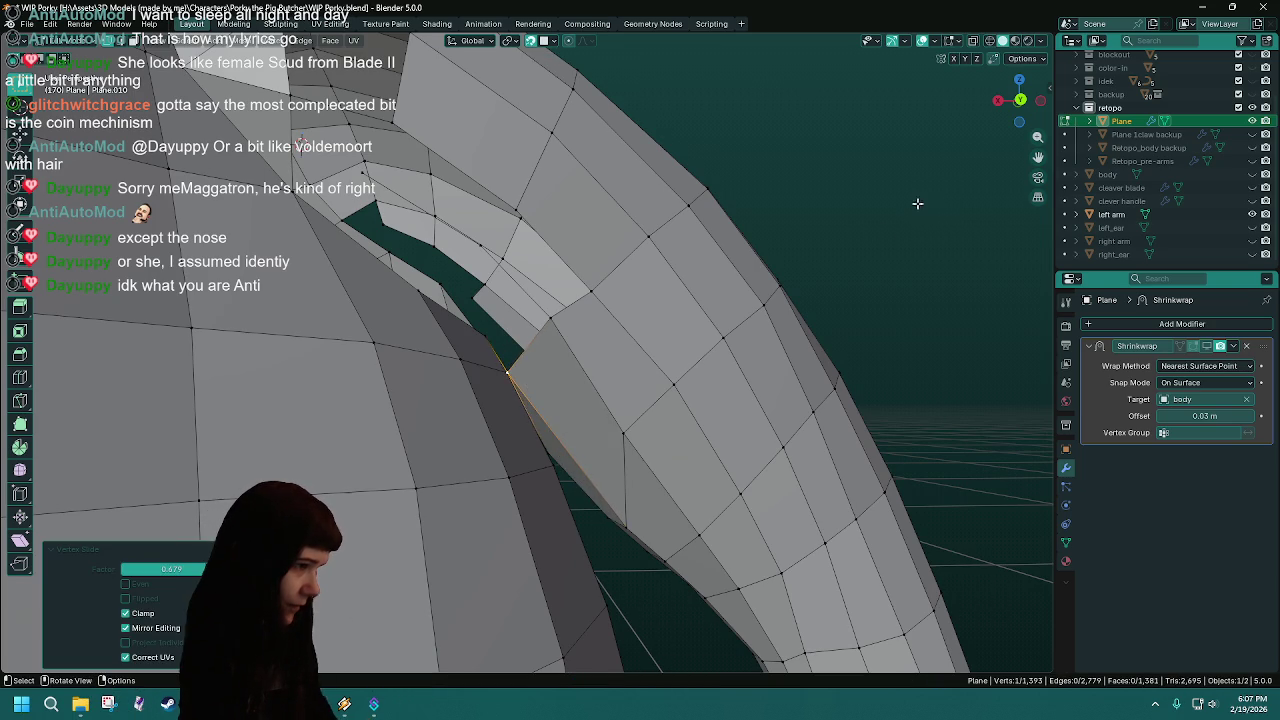
- Merge the slid seam vertex into its neighbour At Last to close the gap
{"action": "middle_click_drag", "start_coordinate": [610, 376], "coordinate": [540, 434]}
{"action": "scroll", "coordinate": [620, 449], "scroll_direction": "up", "scroll_amount": 3}
{"action": "mouse_move", "coordinate": [620, 449]}
{"action": "middle_mouse_down"}
{"action": "mouse_move", "coordinate": [608, 457]}
{"action": "mouse_move", "coordinate": [600, 443]}
{"action": "mouse_move", "coordinate": [586, 414]}
{"action": "mouse_move", "coordinate": [598, 407]}
{"action": "mouse_move", "coordinate": [576, 410]}
{"action": "mouse_move", "coordinate": [577, 454]}
{"action": "mouse_move", "coordinate": [634, 423]}
{"action": "mouse_move", "coordinate": [897, 537]}
{"action": "mouse_move", "coordinate": [576, 451]}
{"action": "mouse_move", "coordinate": [486, 458]}
{"action": "middle_mouse_up"}
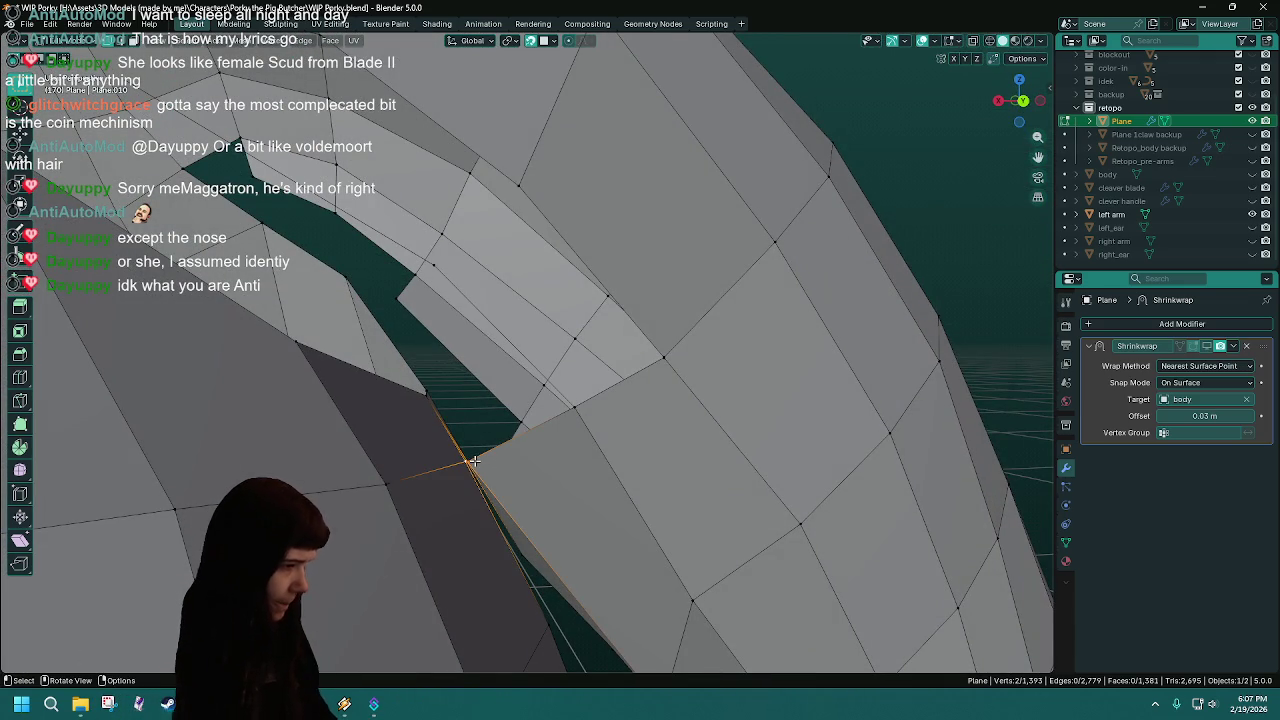
{"action": "key", "text": "m"}
{"action": "left_click", "coordinate": [474, 460]}
{"action": "mouse_move", "coordinate": [474, 460]}
{"action": "middle_mouse_down"}
{"action": "mouse_move", "coordinate": [432, 498]}
{"action": "mouse_move", "coordinate": [497, 568]}
{"action": "middle_mouse_up"}
- Merge the two seam vertices At Last, fill a face between them, and save
{"action": "key", "text": "m"}
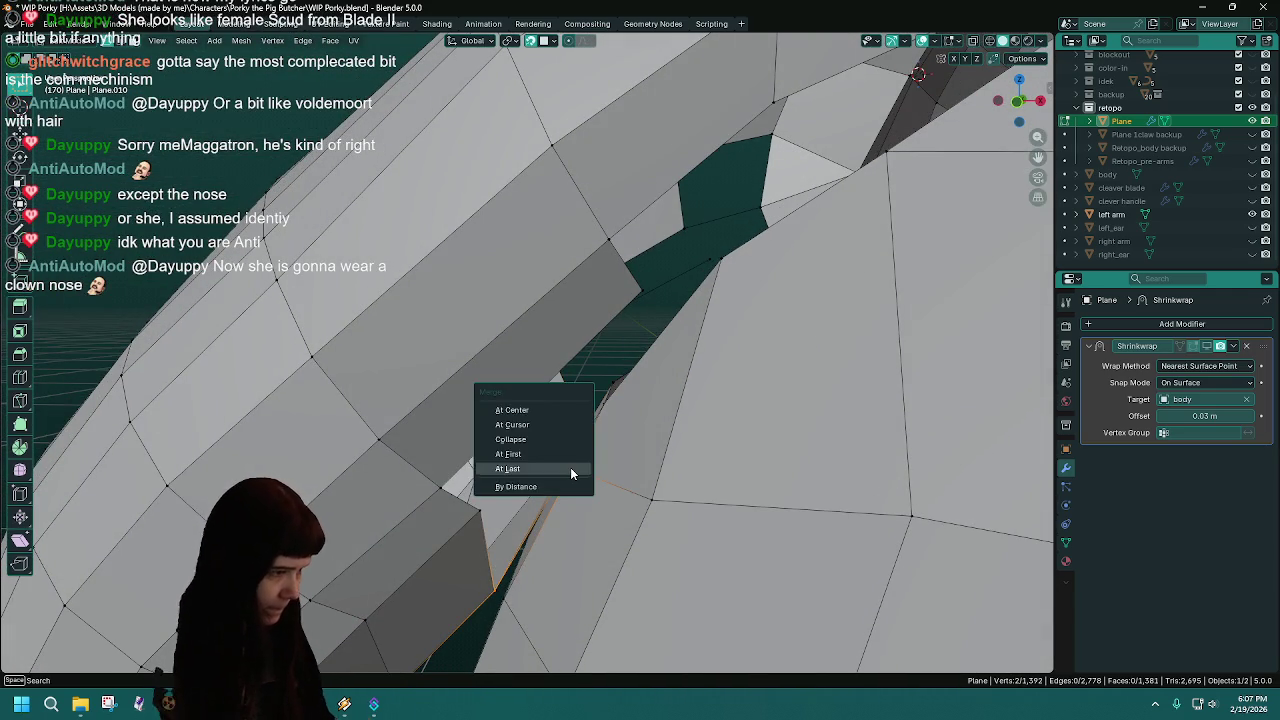
{"action": "left_click", "coordinate": [570, 467]}
{"action": "mouse_move", "coordinate": [570, 467]}
{"action": "middle_mouse_down"}
{"action": "mouse_move", "coordinate": [473, 359]}
{"action": "mouse_move", "coordinate": [586, 400]}
{"action": "mouse_move", "coordinate": [307, 488]}
{"action": "mouse_move", "coordinate": [394, 486]}
{"action": "mouse_move", "coordinate": [457, 443]}
{"action": "mouse_move", "coordinate": [531, 440]}
{"action": "mouse_move", "coordinate": [484, 487]}
{"action": "mouse_move", "coordinate": [528, 510]}
{"action": "mouse_move", "coordinate": [537, 460]}
{"action": "mouse_move", "coordinate": [550, 483]}
{"action": "middle_mouse_up"}
{"action": "key", "text": "f"}
{"action": "key", "text": "ctrl+s"}
- With the right arm shown for reference, move the seam vertex onto the arm surface, then hide the arm
{"action": "scroll", "coordinate": [556, 489], "scroll_direction": "down", "scroll_amount": 3}
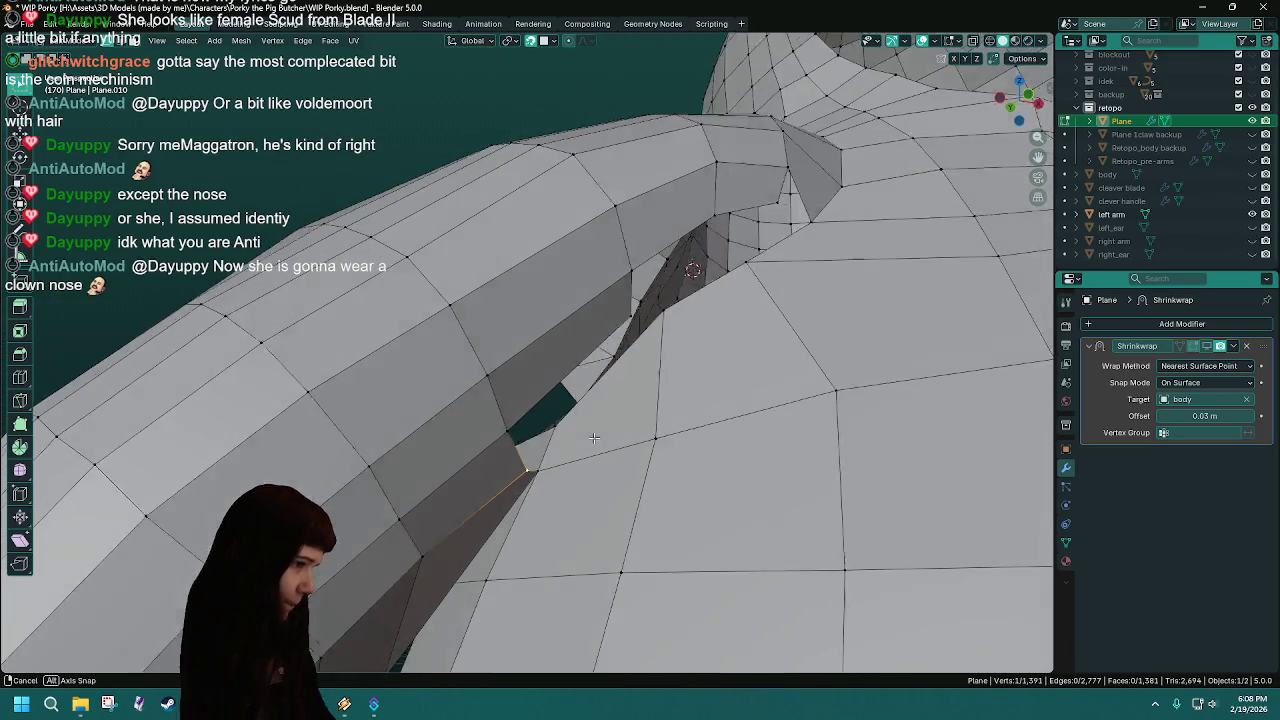
{"action": "scroll", "coordinate": [435, 452], "scroll_direction": "up", "scroll_amount": 3}
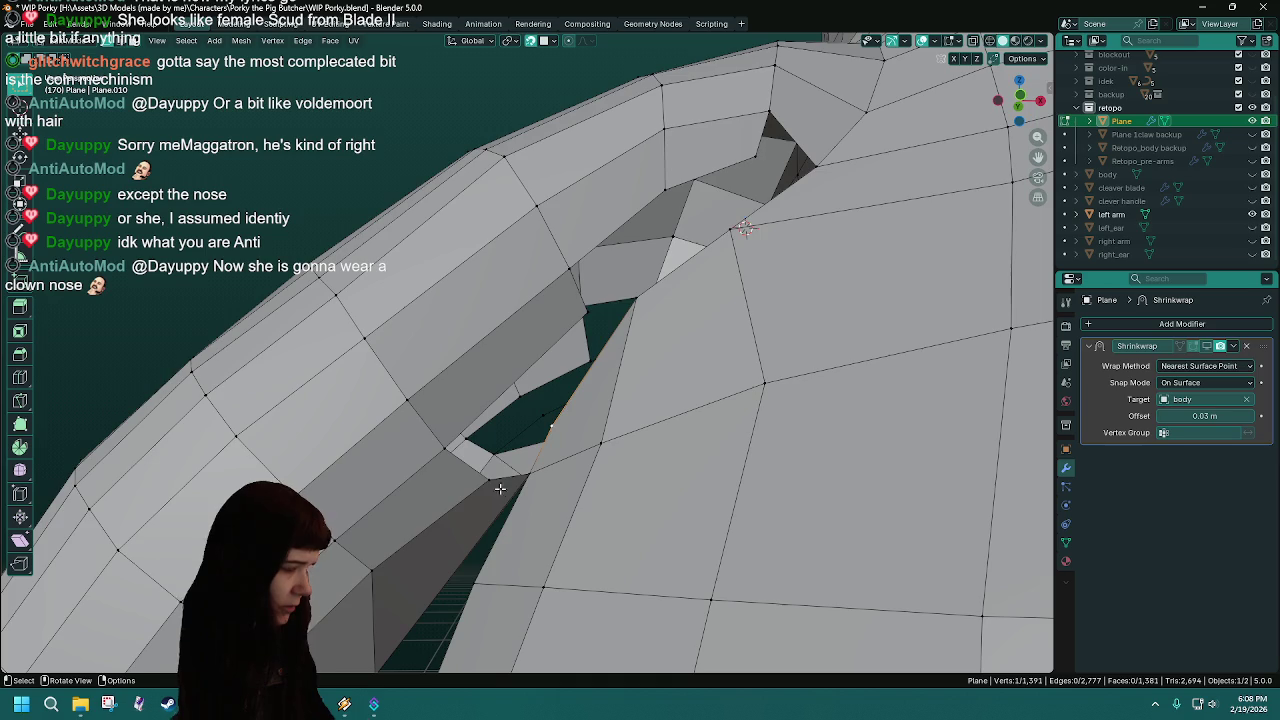
{"action": "middle_click_drag", "start_coordinate": [494, 497], "coordinate": [459, 479]}
{"action": "key", "text": "ctrl+s"}
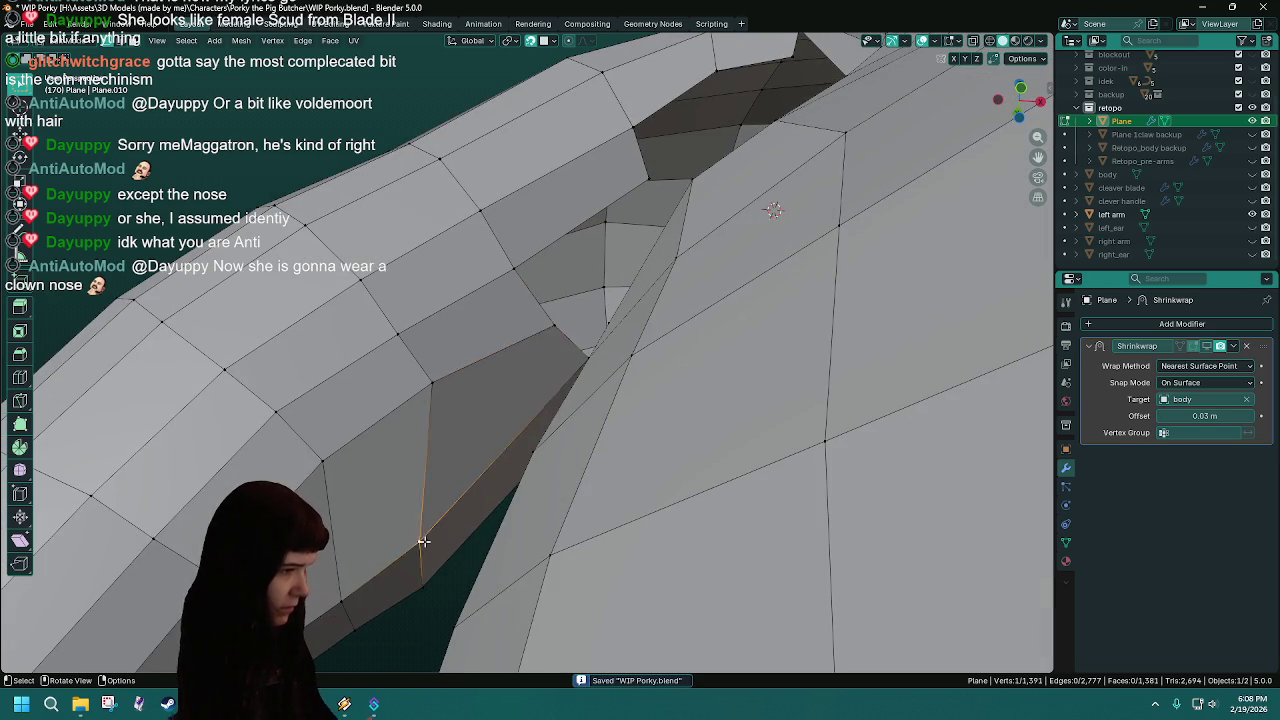
{"action": "middle_click_drag", "start_coordinate": [424, 541], "coordinate": [766, 203]}
{"action": "middle_click_drag", "start_coordinate": [900, 237], "coordinate": [889, 256], "text": "shift"}
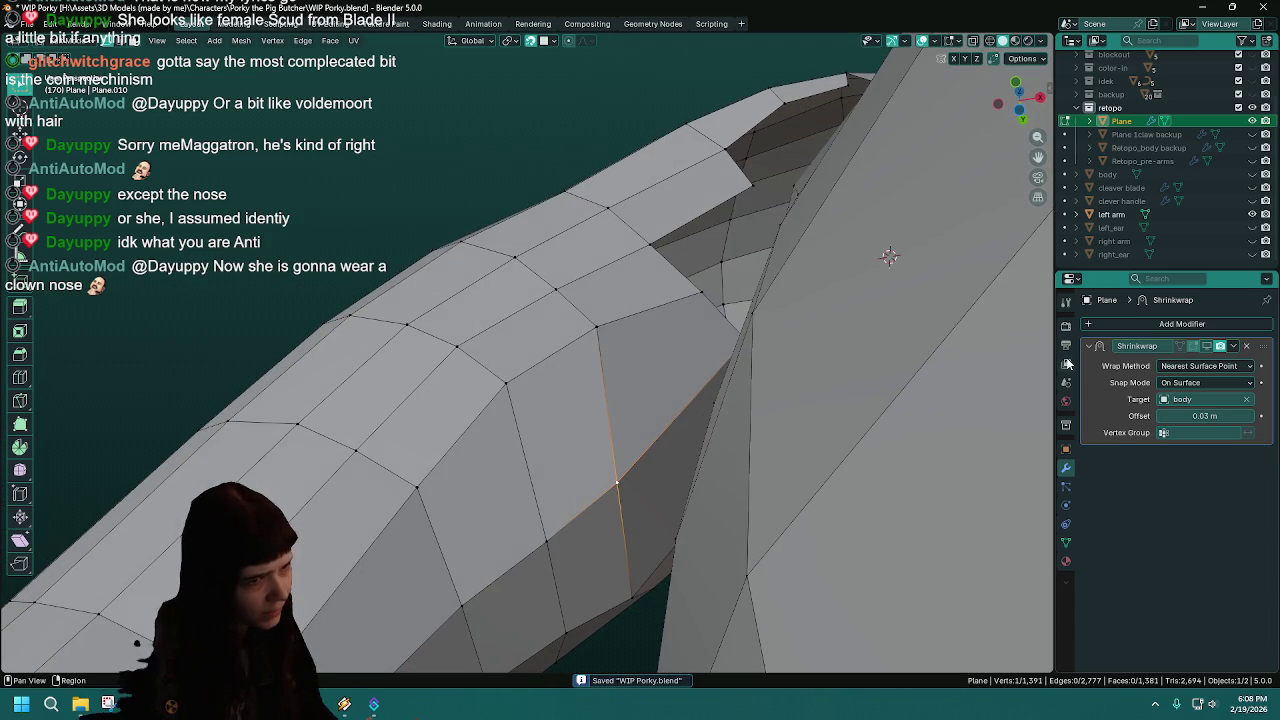
{"action": "left_click", "coordinate": [1252, 241]}
{"action": "key", "text": "g"}
{"action": "left_click", "coordinate": [624, 447]}
{"action": "key", "text": "g"}
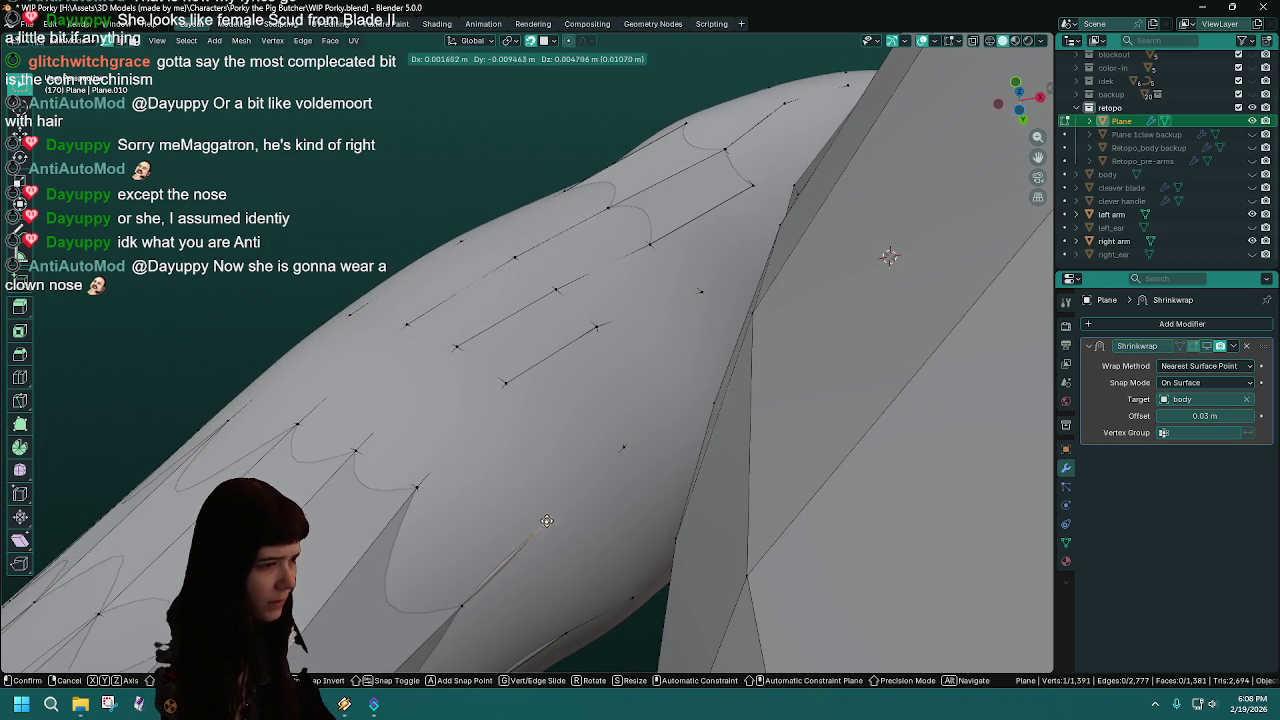
{"action": "left_click", "coordinate": [545, 513]}
{"action": "mouse_move", "coordinate": [545, 513]}
{"action": "middle_mouse_down"}
{"action": "mouse_move", "coordinate": [541, 585]}
{"action": "mouse_move", "coordinate": [606, 526]}
{"action": "mouse_move", "coordinate": [823, 543]}
{"action": "mouse_move", "coordinate": [492, 421]}
{"action": "mouse_move", "coordinate": [504, 489]}
{"action": "mouse_move", "coordinate": [559, 472]}
{"action": "mouse_move", "coordinate": [484, 470]}
{"action": "mouse_move", "coordinate": [490, 415]}
{"action": "middle_mouse_up"}
{"action": "key", "text": "ctrl+s"}
{"action": "left_click", "coordinate": [1255, 243]}
- Delete the selected underarm seam edges and their faces, opening the gap
{"action": "scroll", "coordinate": [492, 421], "scroll_direction": "up", "scroll_amount": 3}
{"action": "key", "text": "ctrl+s"}
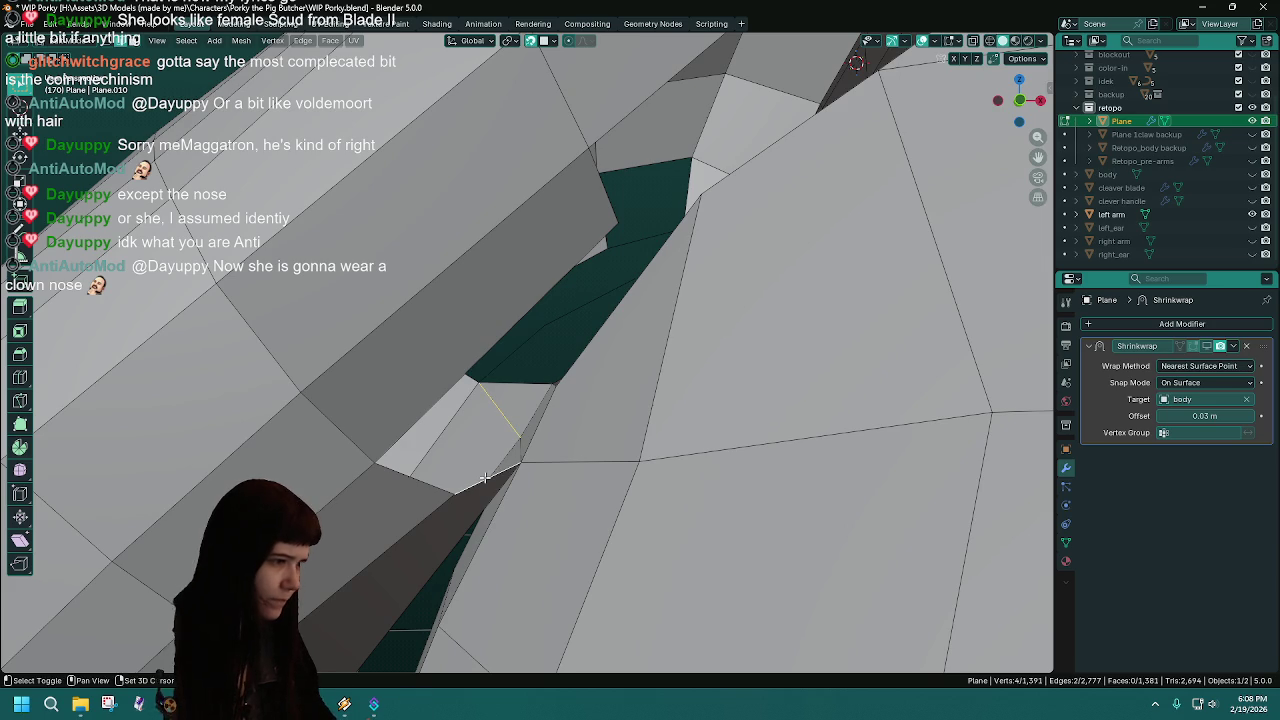
{"action": "left_click", "coordinate": [484, 477], "text": "shift"}
{"action": "key", "text": "x"}
{"action": "left_click", "coordinate": [470, 493]}
{"action": "middle_click_drag", "start_coordinate": [511, 466], "coordinate": [440, 433]}
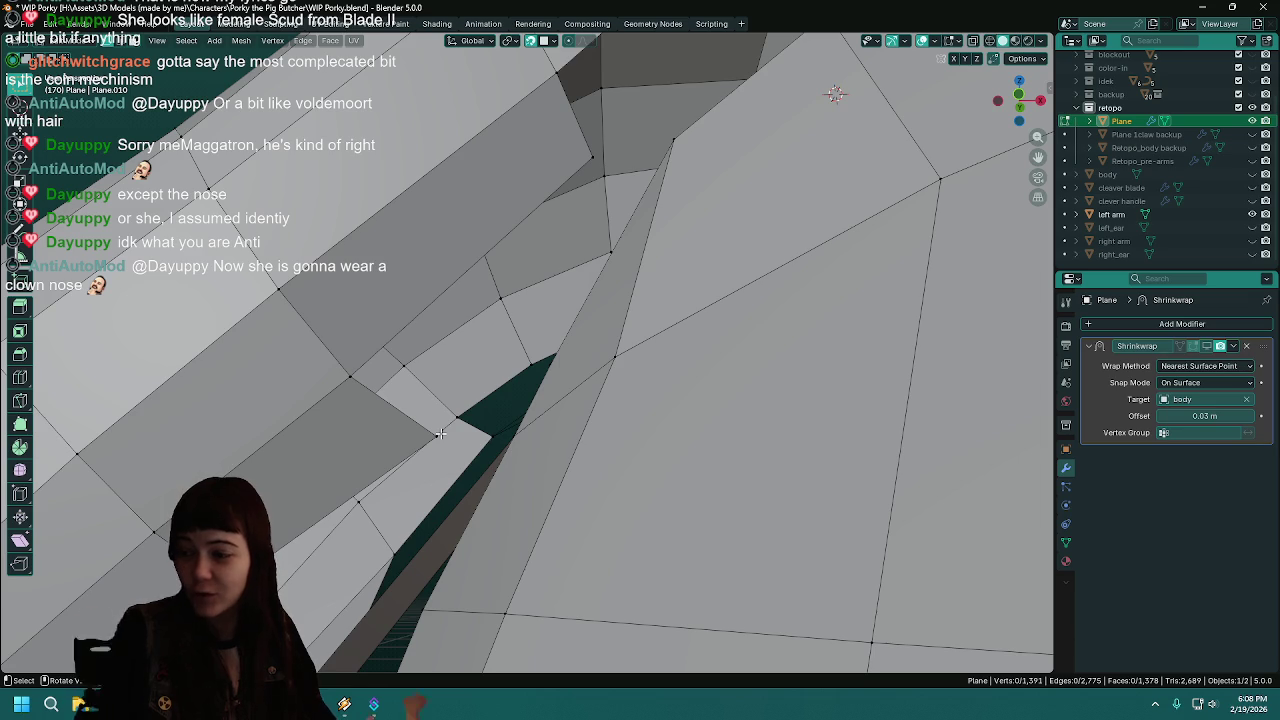
{"action": "mouse_move", "coordinate": [440, 433]}
{"action": "middle_mouse_down"}
{"action": "mouse_move", "coordinate": [466, 442]}
{"action": "mouse_move", "coordinate": [607, 358]}
{"action": "mouse_move", "coordinate": [583, 366]}
{"action": "mouse_move", "coordinate": [540, 423]}
{"action": "mouse_move", "coordinate": [635, 441]}
{"action": "mouse_move", "coordinate": [474, 520]}
{"action": "middle_mouse_up"}
{"action": "key", "text": "ctrl+s"}
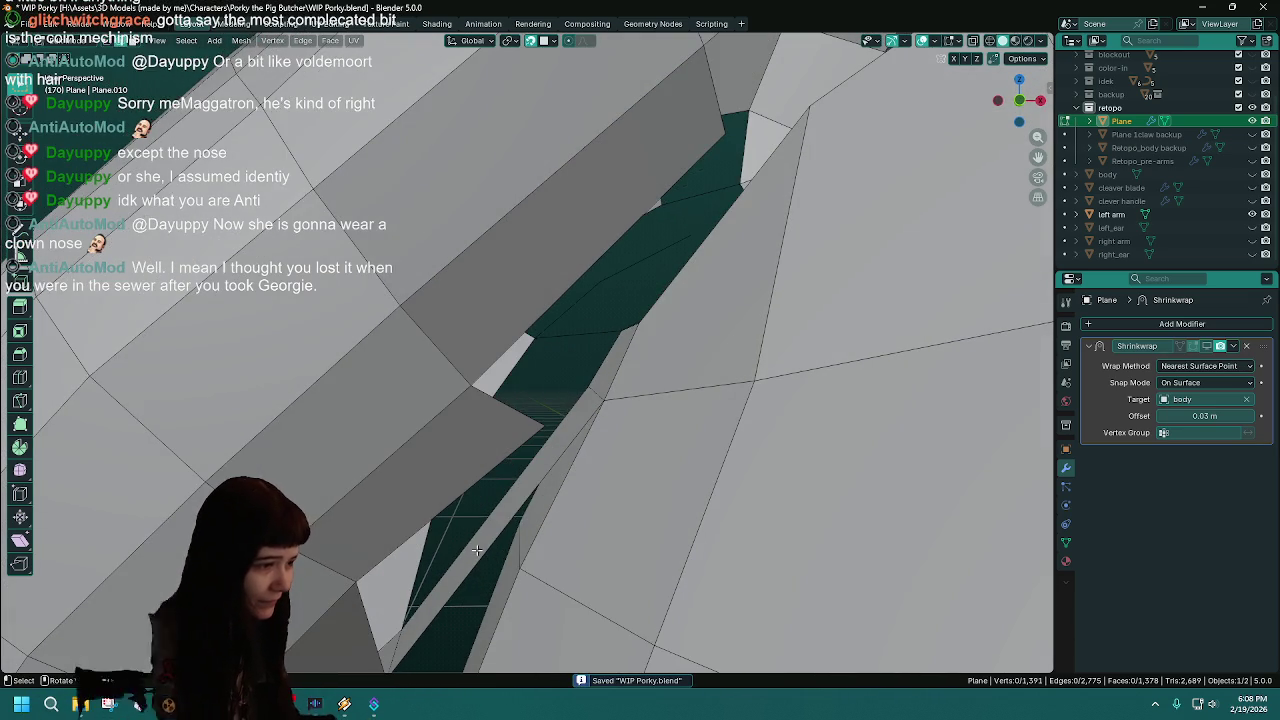
- Delete the stray edge left inside the gap and show the right arm
{"action": "left_click", "coordinate": [474, 520]}
{"action": "key", "text": "x"}
{"action": "left_click", "coordinate": [474, 523]}
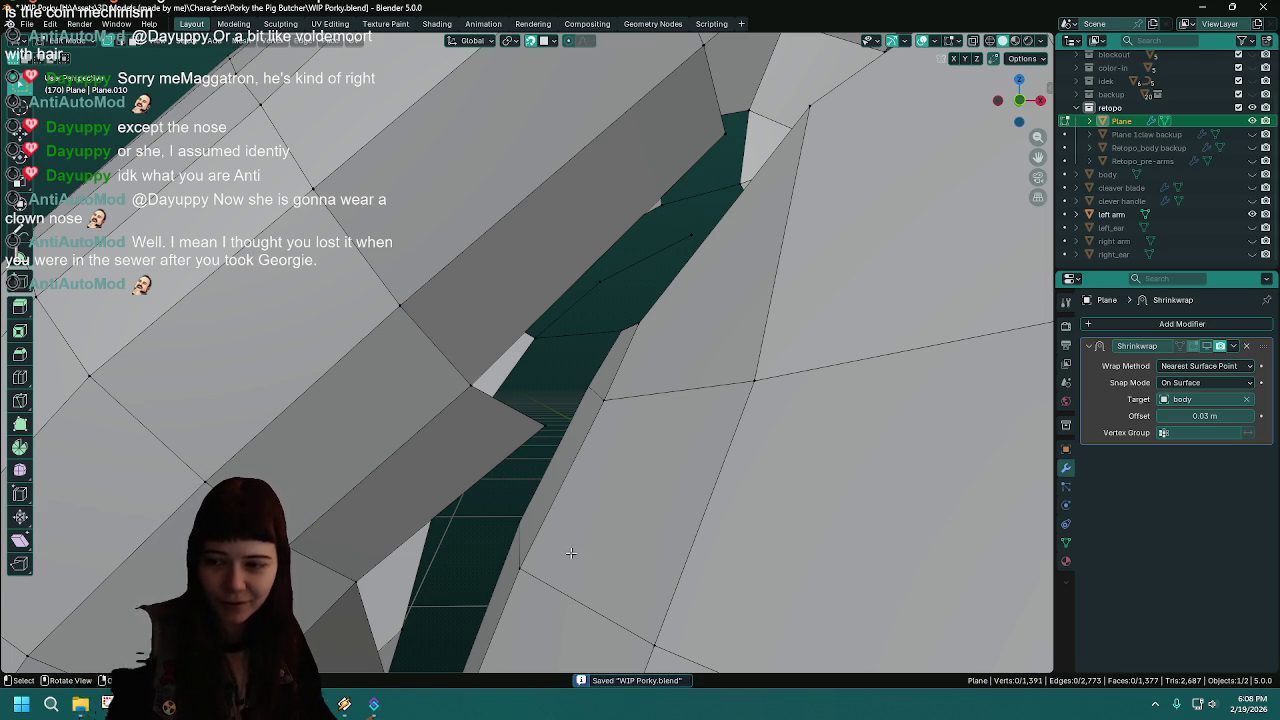
{"action": "mouse_move", "coordinate": [606, 531]}
{"action": "middle_mouse_down"}
{"action": "mouse_move", "coordinate": [613, 490]}
{"action": "mouse_move", "coordinate": [459, 573]}
{"action": "middle_mouse_up"}
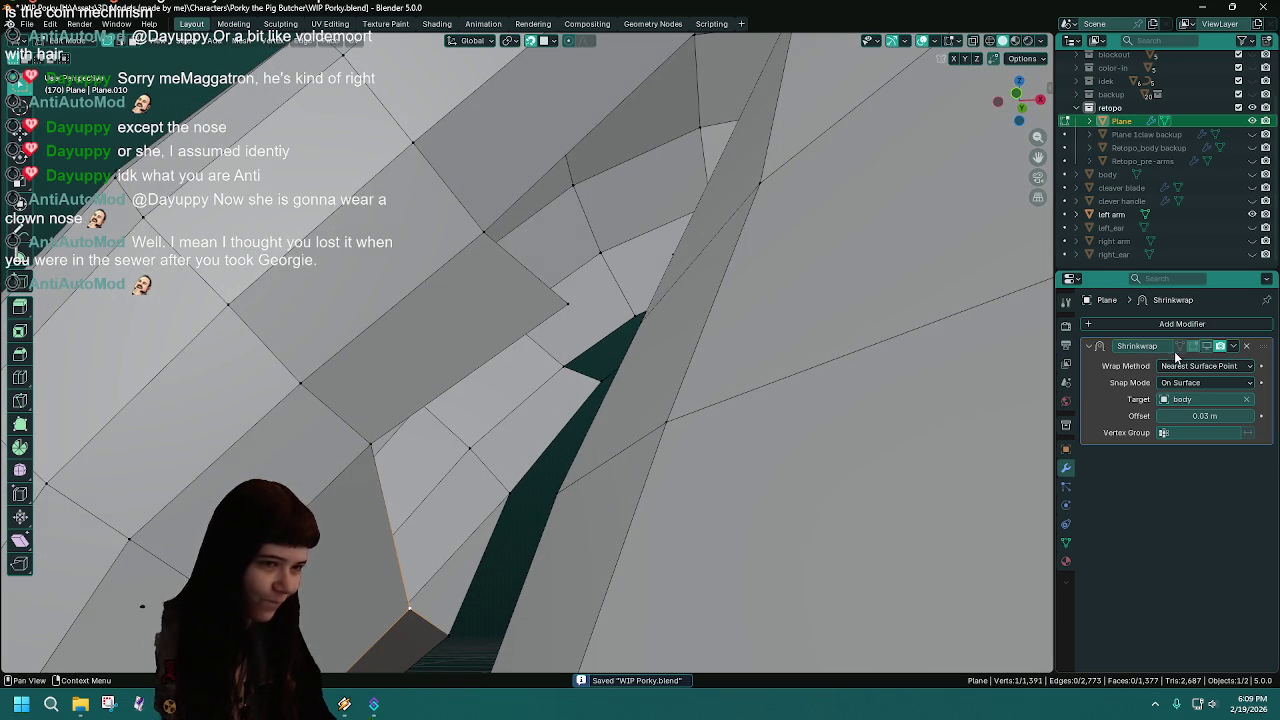
{"action": "left_click", "coordinate": [1252, 241]}
- Extrude a new vertex from the seam and fill a four-vertex face with it
{"action": "left_click_drag", "start_coordinate": [494, 484], "coordinate": [538, 468]}
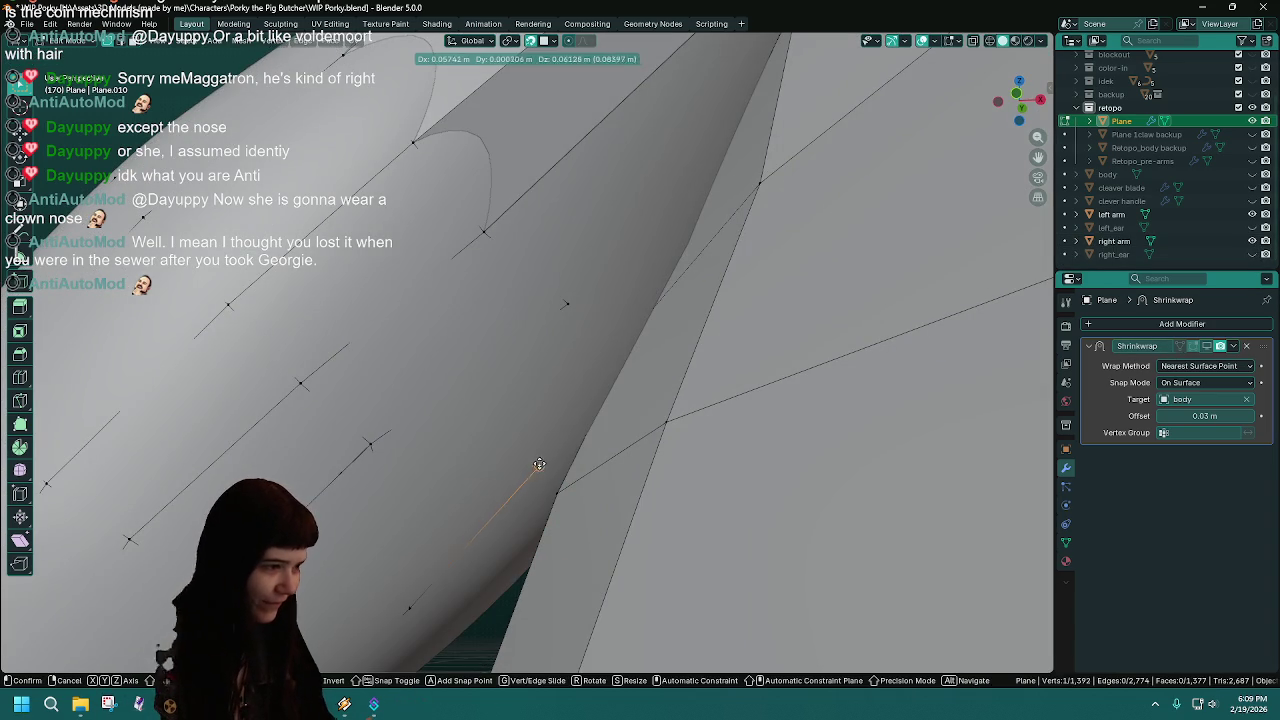
{"action": "left_click", "coordinate": [558, 445]}
{"action": "mouse_move", "coordinate": [563, 437]}
{"action": "middle_mouse_down"}
{"action": "mouse_move", "coordinate": [666, 469]}
{"action": "mouse_move", "coordinate": [610, 480]}
{"action": "middle_mouse_up"}
{"action": "left_click", "coordinate": [611, 334]}
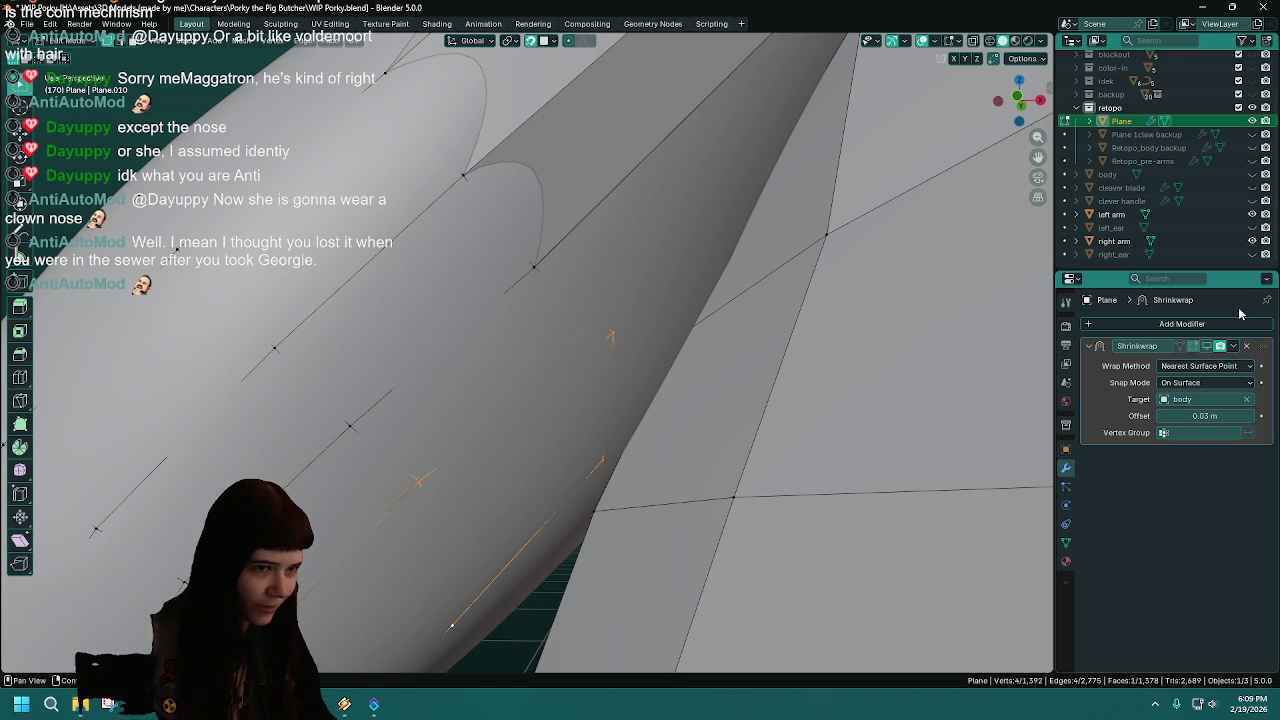
{"action": "key", "text": "f"}
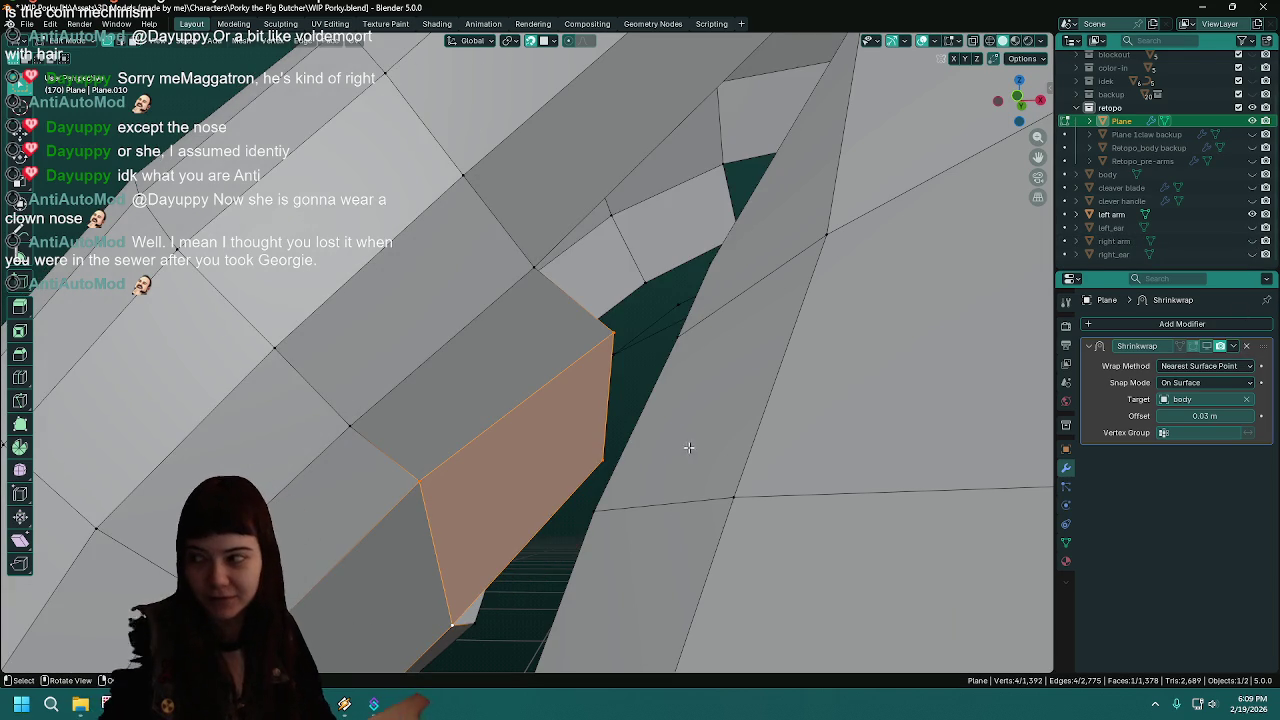
{"action": "mouse_move", "coordinate": [517, 500]}
{"action": "middle_mouse_down"}
{"action": "mouse_move", "coordinate": [600, 460]}
{"action": "mouse_move", "coordinate": [620, 471]}
{"action": "middle_mouse_up"}
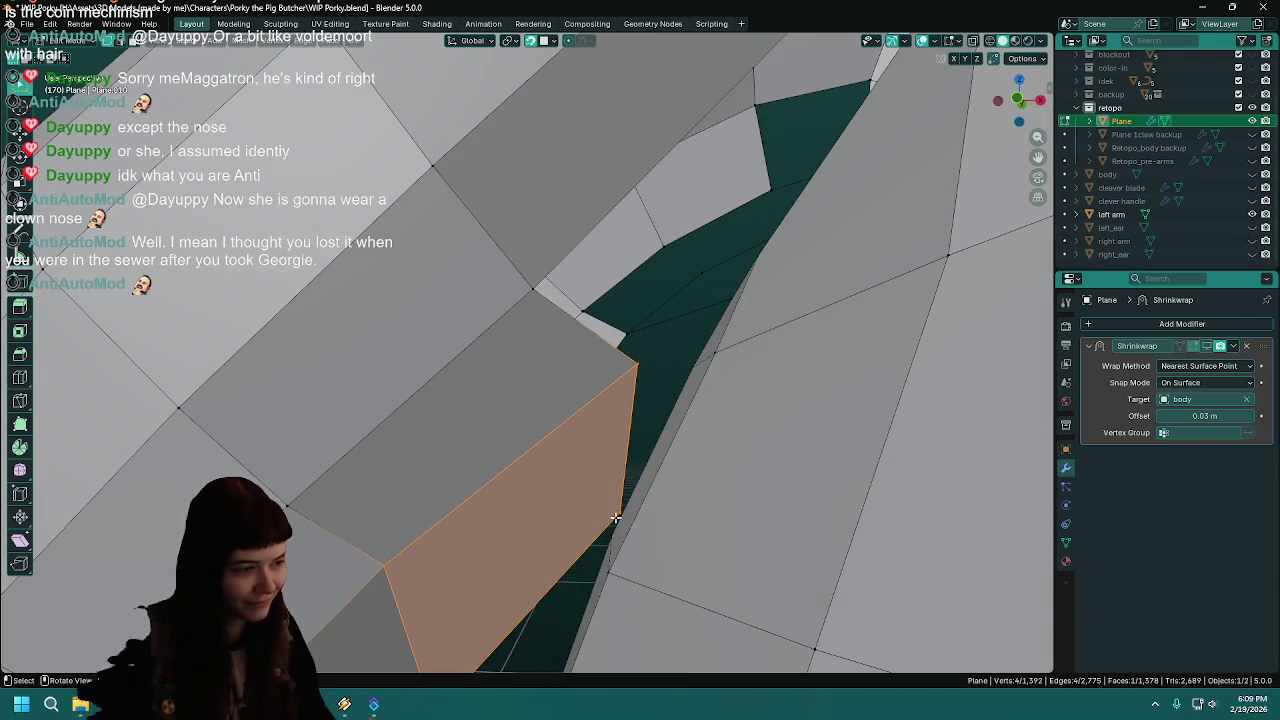
- Move the new face's vertex onto the right arm's surface, toggling the arm to check the fit
{"action": "left_click", "coordinate": [618, 514]}
{"action": "left_click", "coordinate": [1252, 241]}
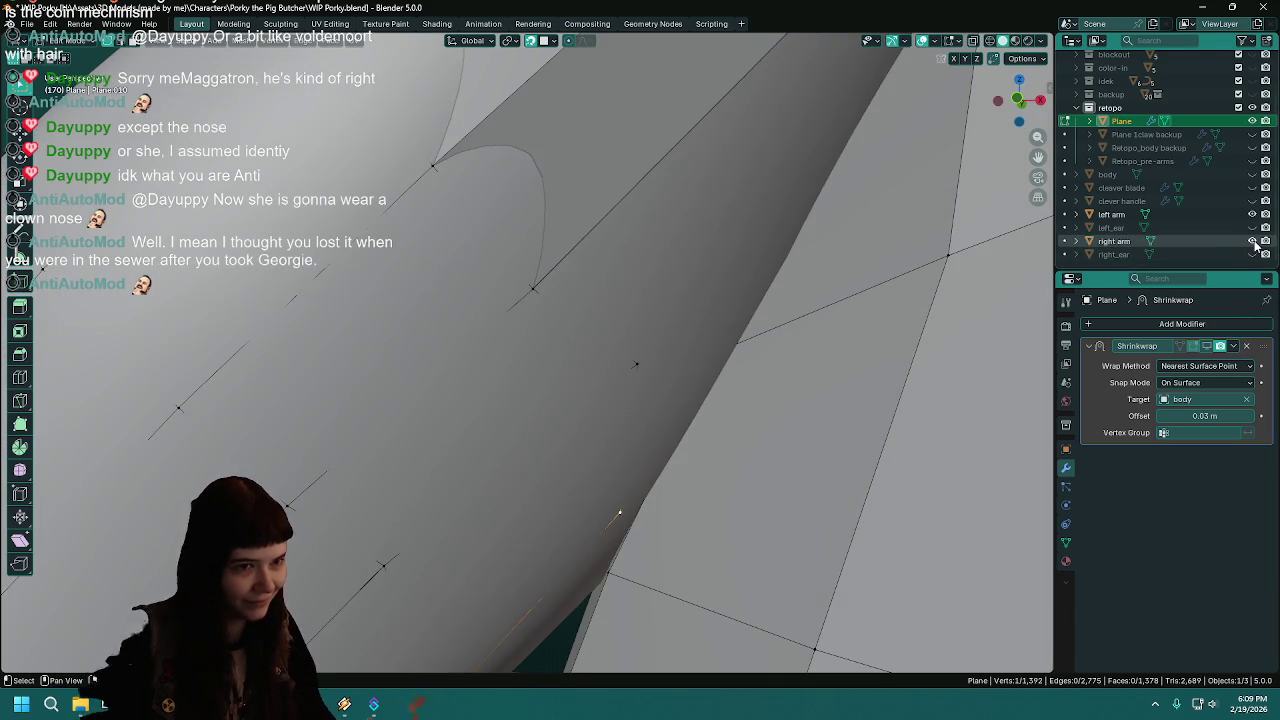
{"action": "key", "text": "g"}
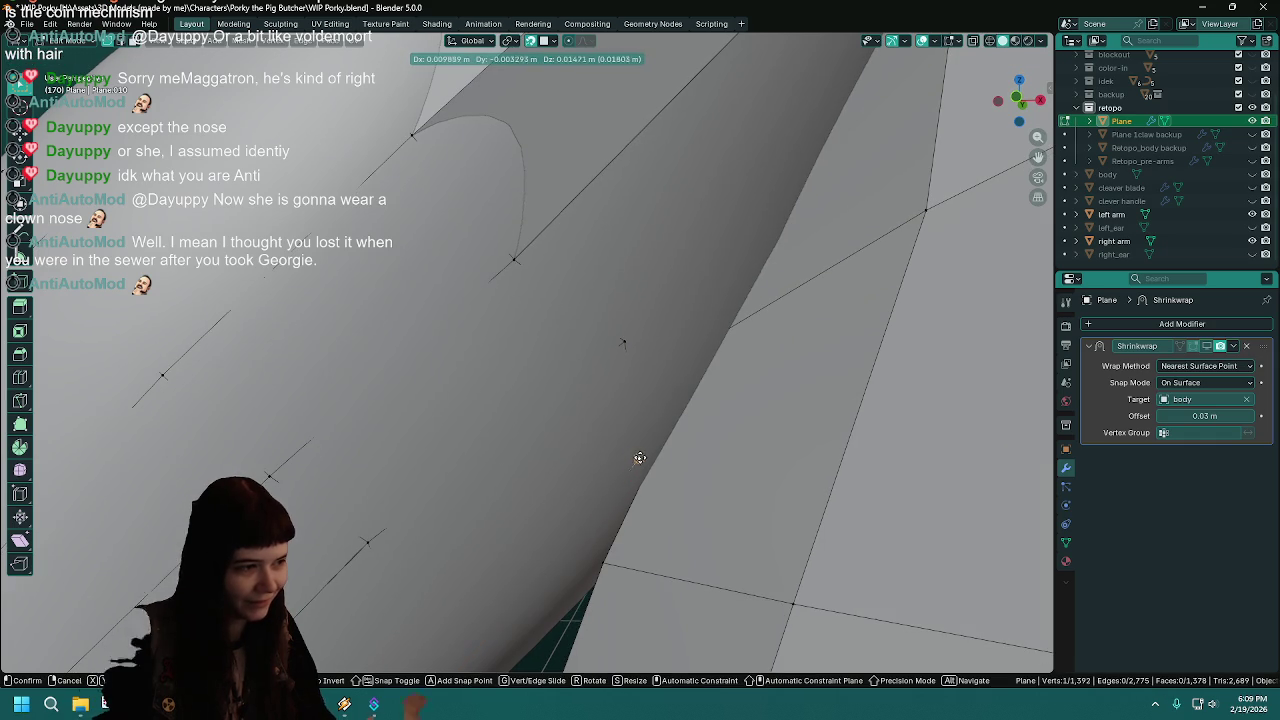
{"action": "left_click", "coordinate": [637, 455]}
{"action": "middle_click_drag", "start_coordinate": [652, 482], "coordinate": [573, 494]}
{"action": "key", "text": "ctrl+s"}
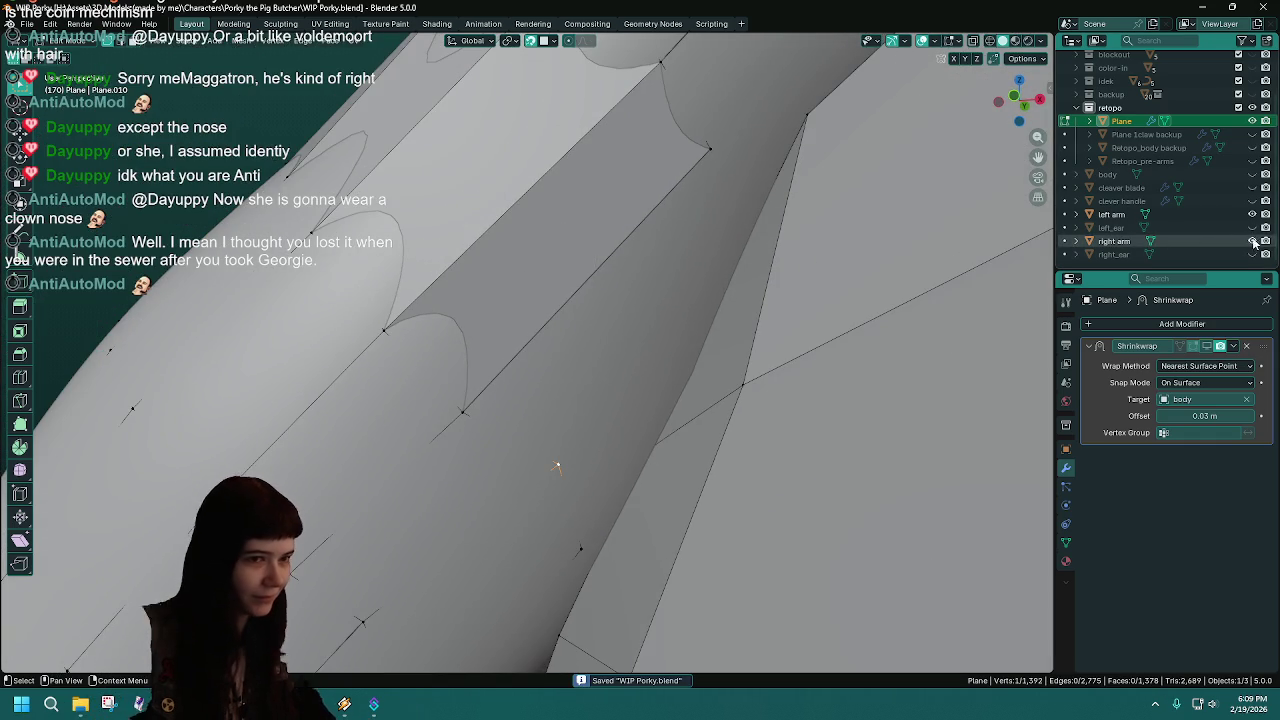
{"action": "left_click", "coordinate": [1252, 241]}
{"action": "middle_click_drag", "start_coordinate": [651, 467], "coordinate": [911, 247]}
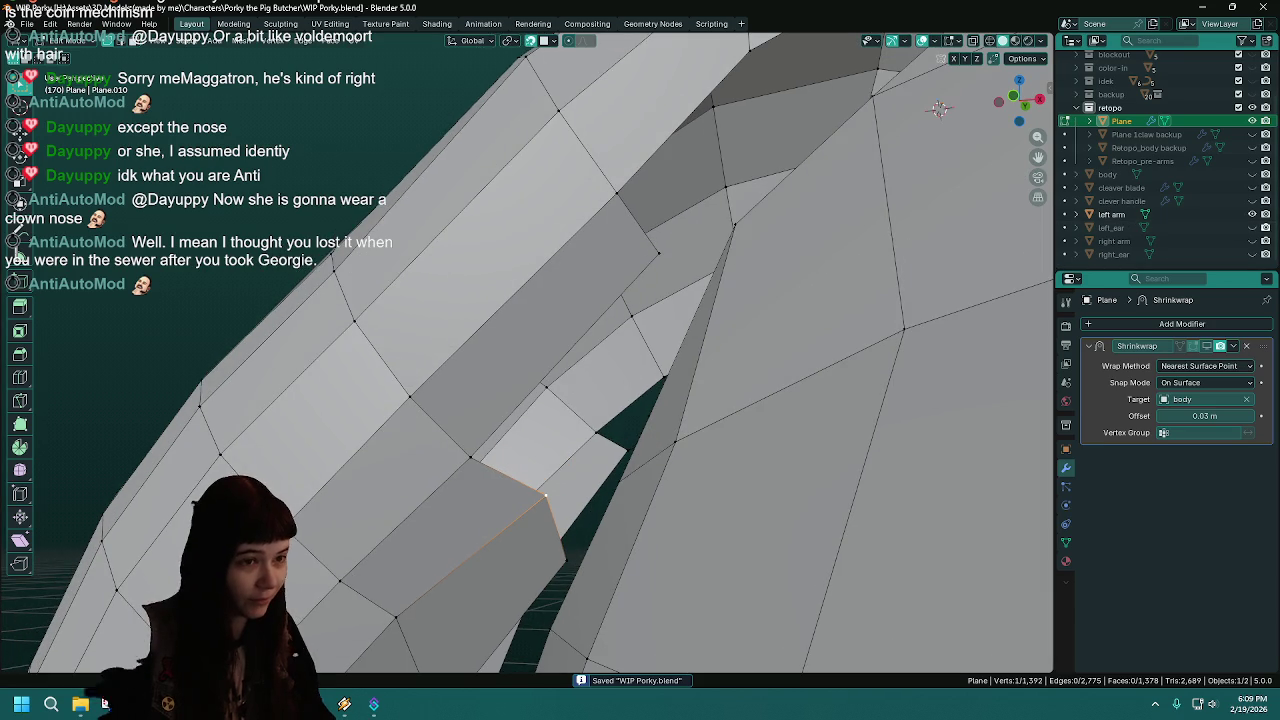
{"action": "left_click", "coordinate": [1252, 241]}
{"action": "key", "text": "g"}
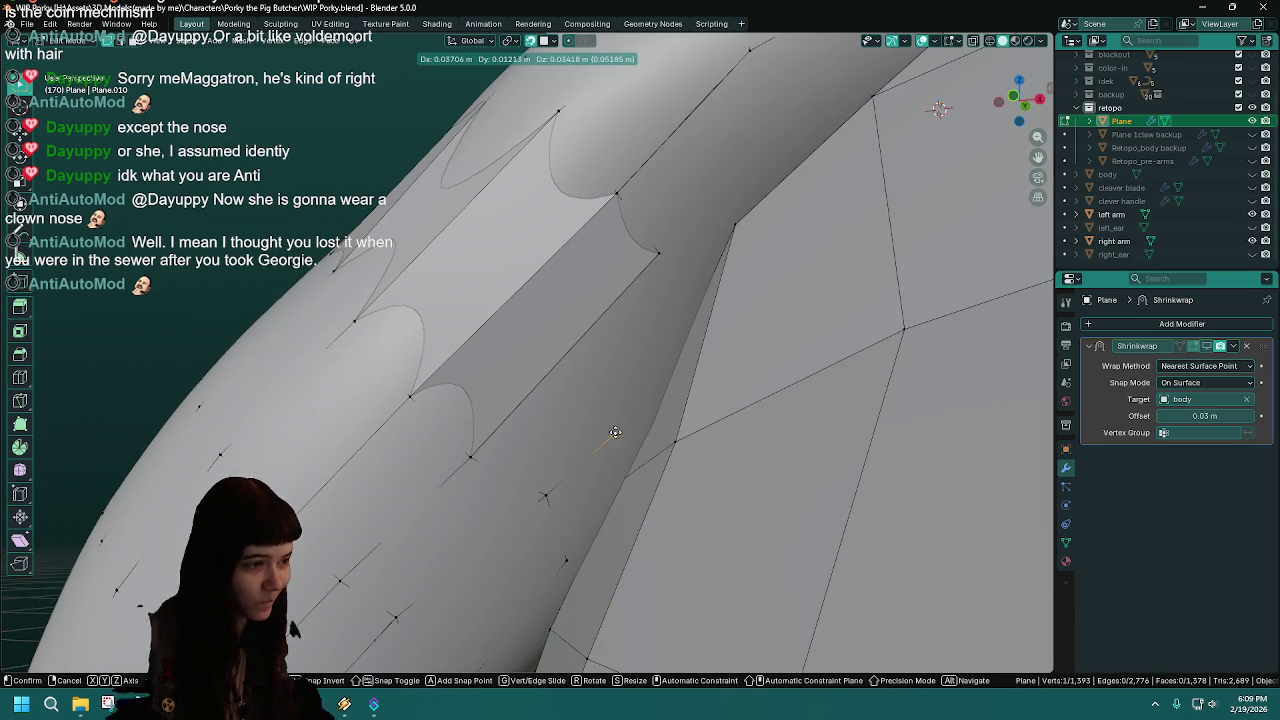
{"action": "left_click", "coordinate": [667, 359]}
- Fill a face between the placed vertex and two neighbouring seam vertices
{"action": "left_click", "coordinate": [657, 258], "text": "shift"}
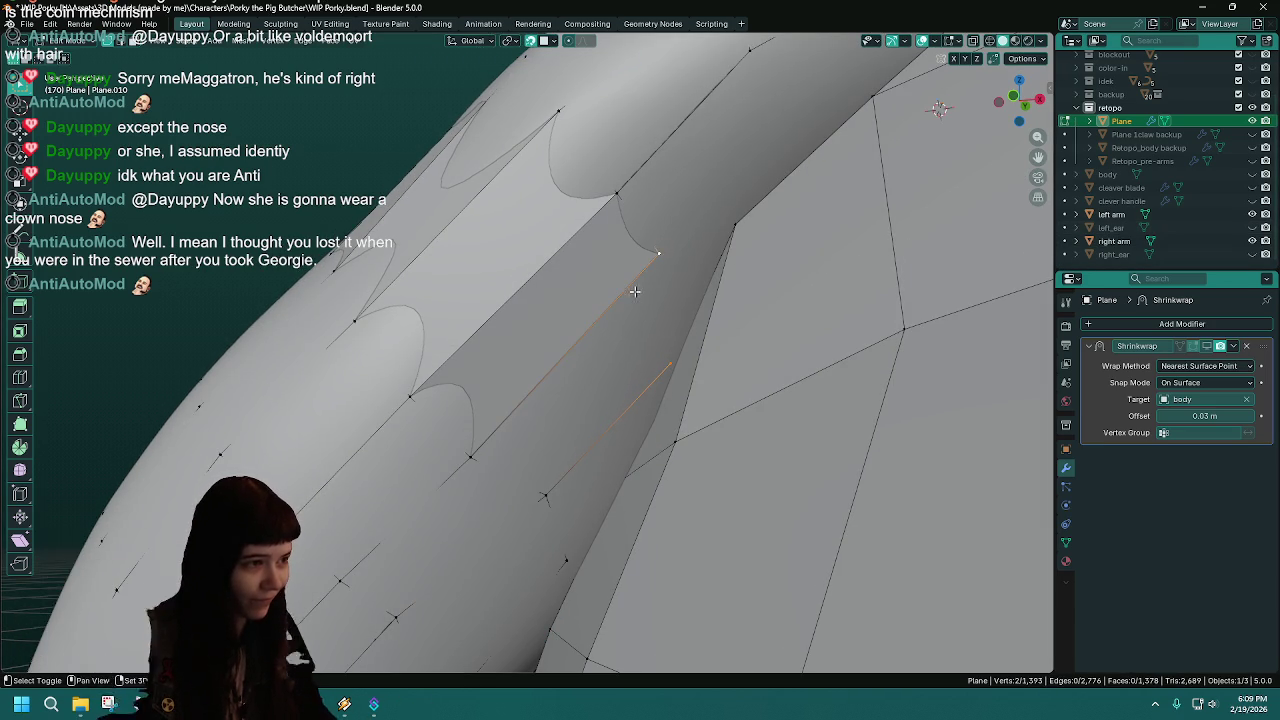
{"action": "left_click", "coordinate": [542, 496], "text": "shift"}
{"action": "key", "text": "f"}
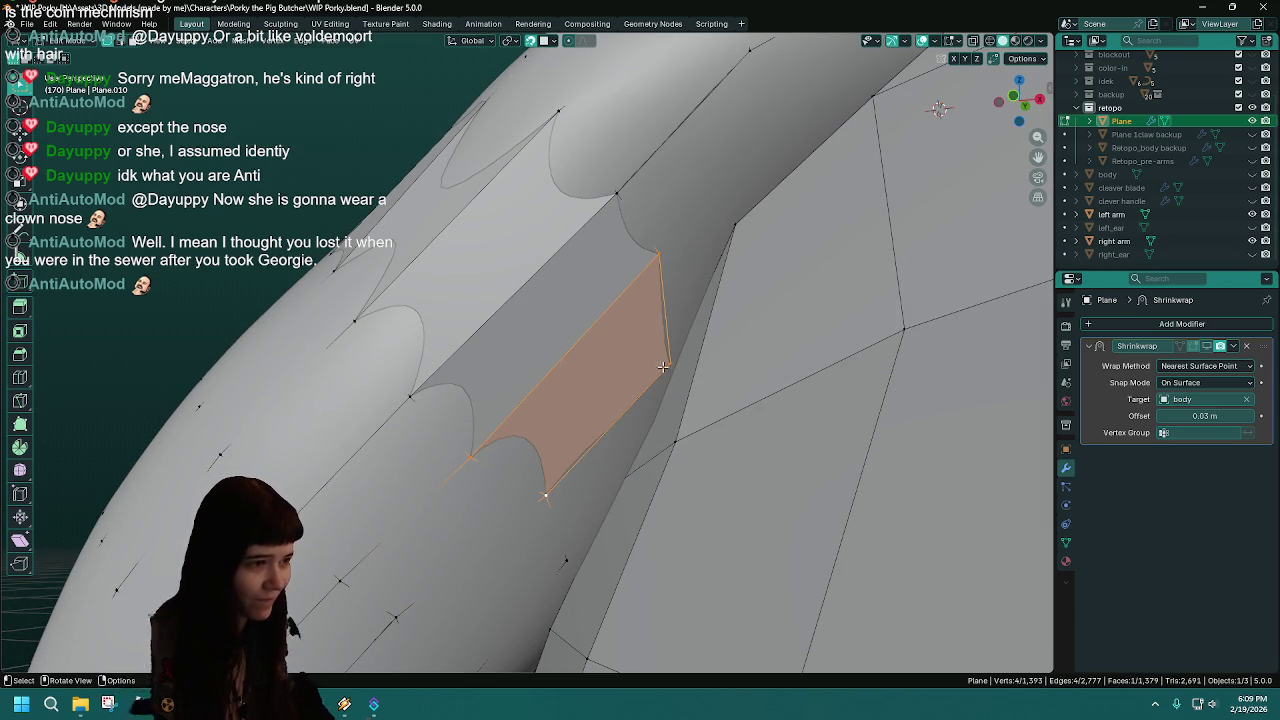
{"action": "left_click", "coordinate": [663, 365]}
{"action": "mouse_move", "coordinate": [671, 363]}
{"action": "middle_mouse_down"}
{"action": "mouse_move", "coordinate": [689, 357]}
{"action": "mouse_move", "coordinate": [670, 381]}
{"action": "middle_mouse_up"}
{"action": "key", "text": "ctrl+s"}
- Extrude another vertex and fill a face with its neighbouring vertex
{"action": "key", "text": "e"}
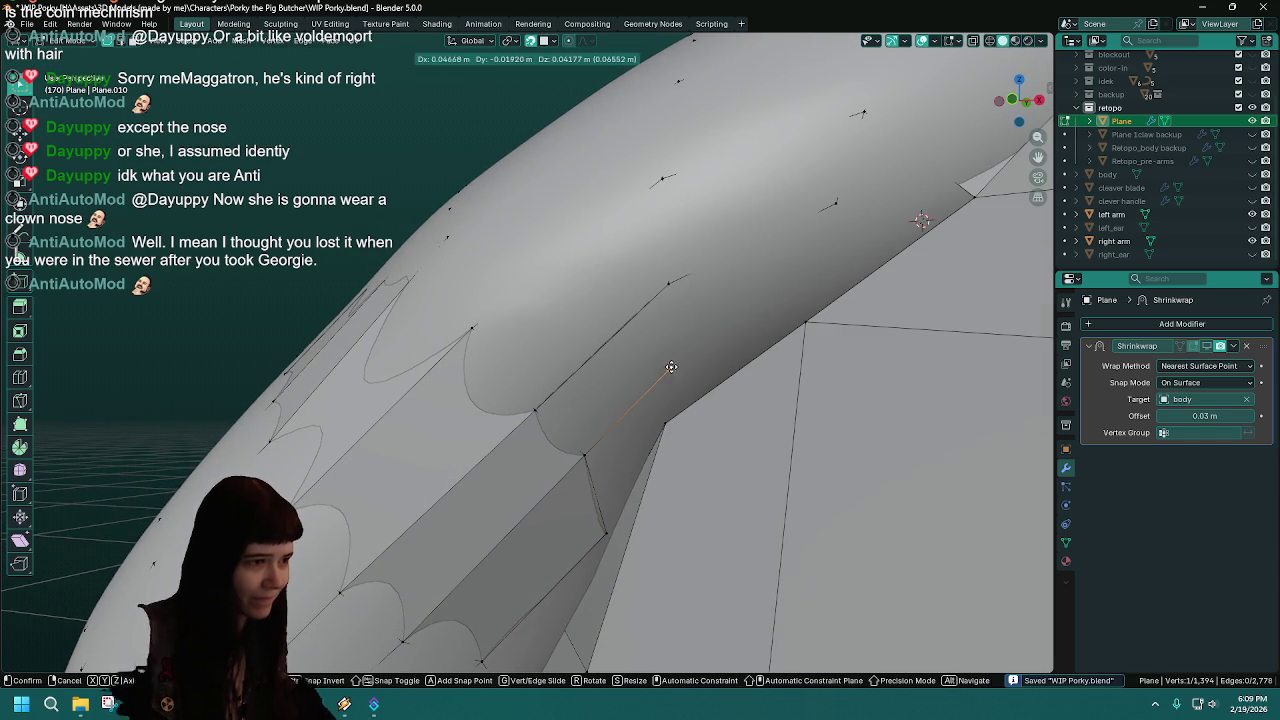
{"action": "left_click", "coordinate": [671, 367]}
{"action": "left_click", "coordinate": [668, 284], "text": "shift"}
{"action": "key", "text": "f"}
{"action": "mouse_move", "coordinate": [586, 454]}
{"action": "middle_mouse_down"}
{"action": "mouse_move", "coordinate": [694, 392]}
{"action": "mouse_move", "coordinate": [722, 399]}
{"action": "middle_mouse_up"}
- Extrude a further vertex along the underarm, select its neighbour, and save
{"action": "left_click", "coordinate": [686, 357]}
{"action": "key", "text": "e"}
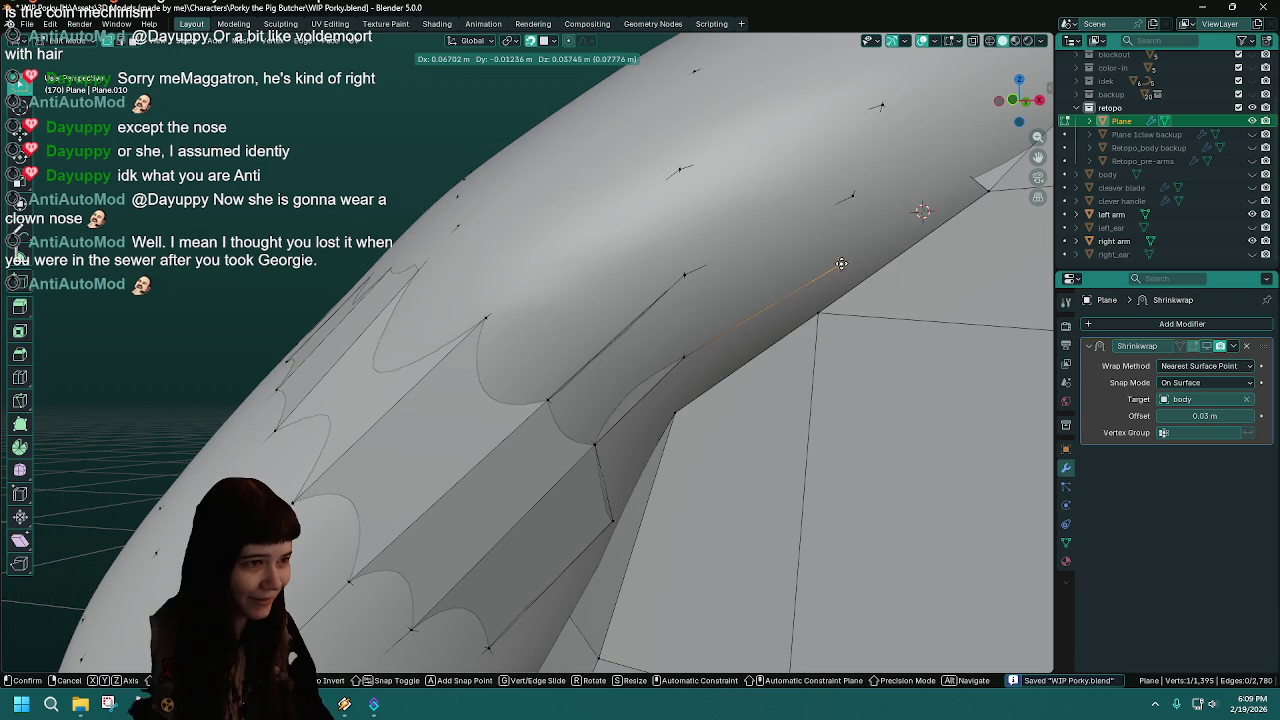
{"action": "left_click", "coordinate": [843, 267]}
{"action": "left_click", "coordinate": [851, 196], "text": "shift"}
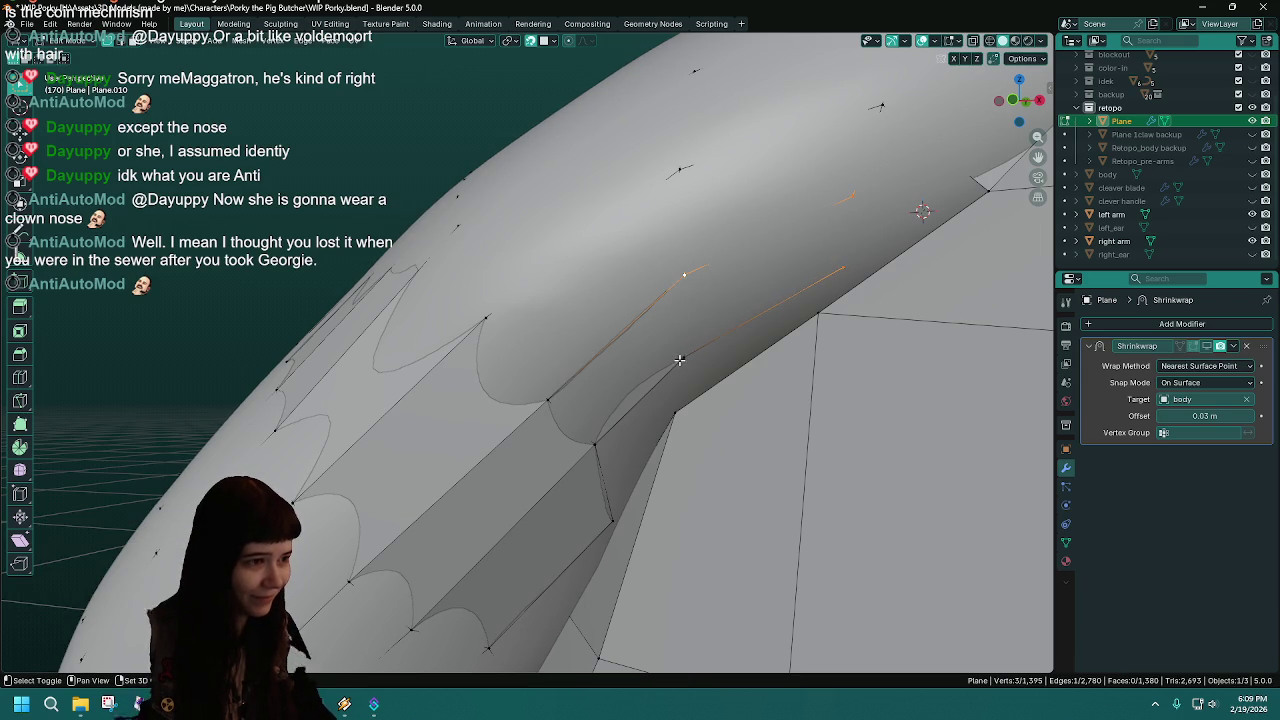
{"action": "mouse_move", "coordinate": [711, 382]}
{"action": "middle_mouse_down"}
{"action": "mouse_move", "coordinate": [660, 475]}
{"action": "mouse_move", "coordinate": [673, 378]}
{"action": "middle_mouse_up"}
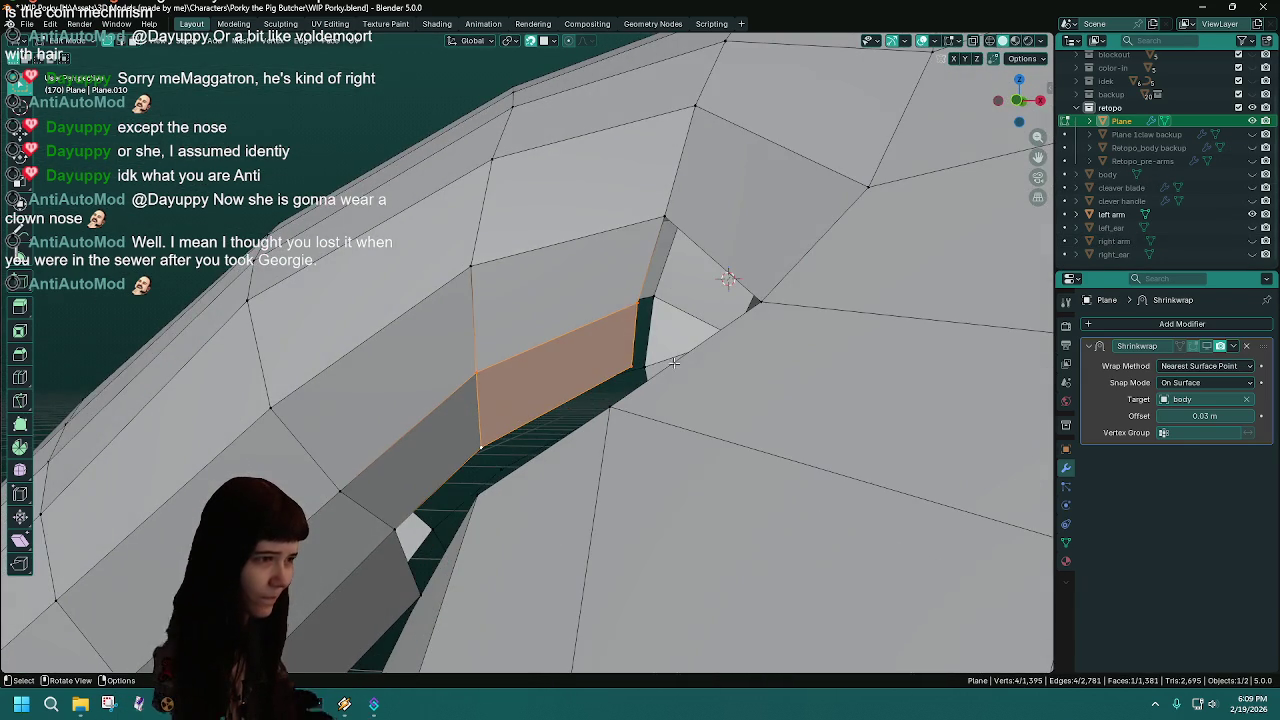
{"action": "left_click", "coordinate": [641, 305]}
{"action": "mouse_move", "coordinate": [641, 305]}
{"action": "middle_mouse_down"}
{"action": "mouse_move", "coordinate": [711, 330]}
{"action": "mouse_move", "coordinate": [460, 467]}
{"action": "mouse_move", "coordinate": [614, 323]}
{"action": "middle_mouse_up"}
{"action": "key", "text": "ctrl+s"}
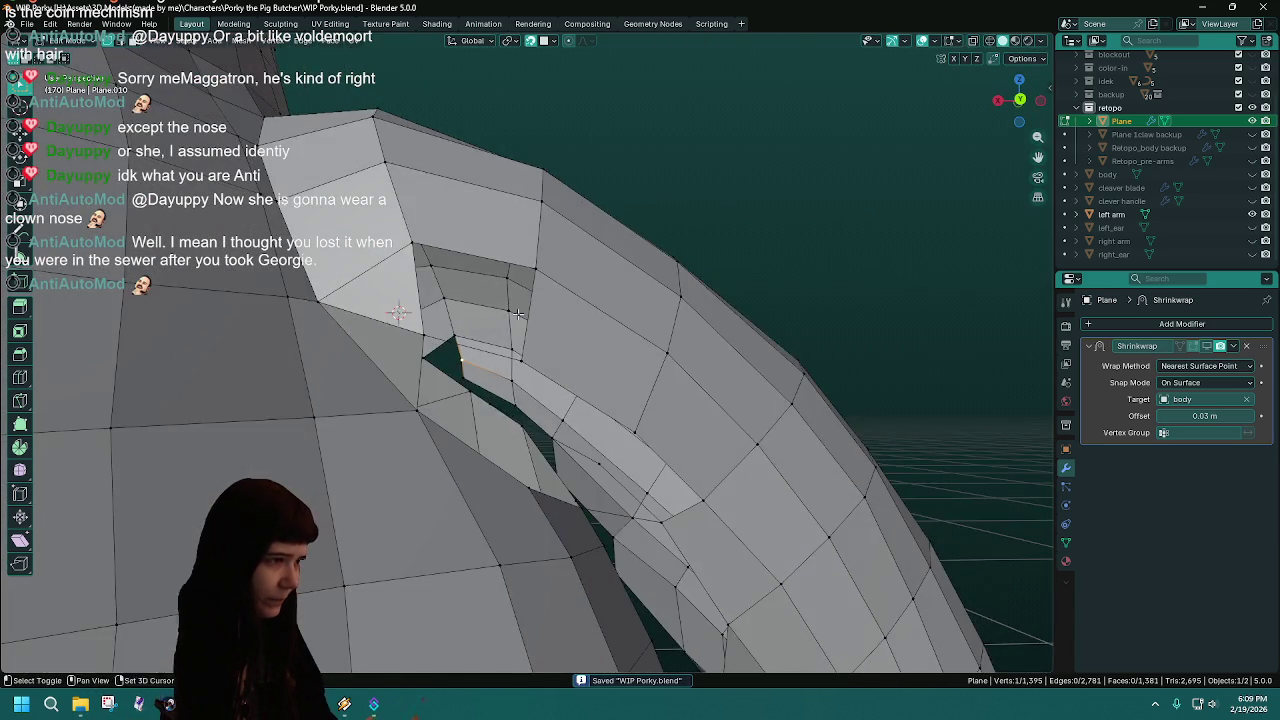
- Fill the first arm-to-torso hole with a face from the selected vertices
{"action": "left_click", "coordinate": [546, 303], "text": "shift"}
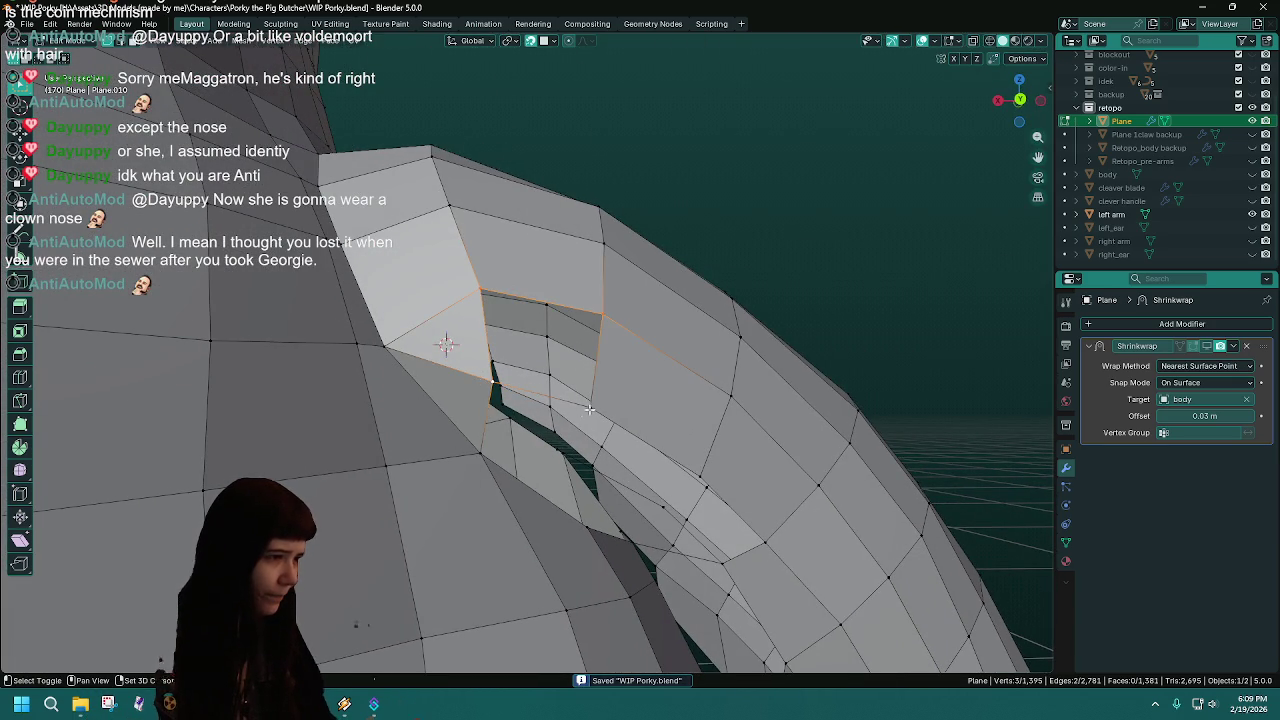
{"action": "key", "text": "f"}
{"action": "middle_click_drag", "start_coordinate": [601, 398], "coordinate": [671, 328]}
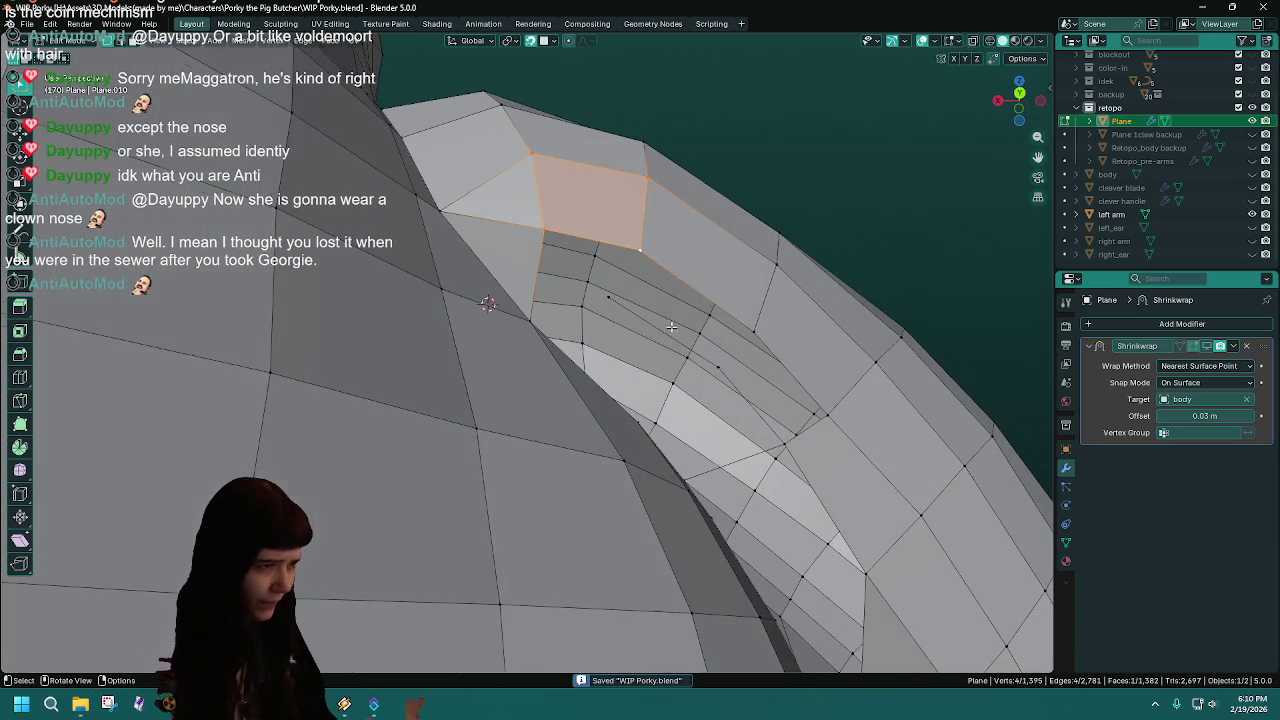
{"action": "middle_click_drag", "start_coordinate": [795, 402], "coordinate": [750, 405]}
- Fill the next gap's border edges with a new face
{"action": "left_click", "coordinate": [743, 408]}
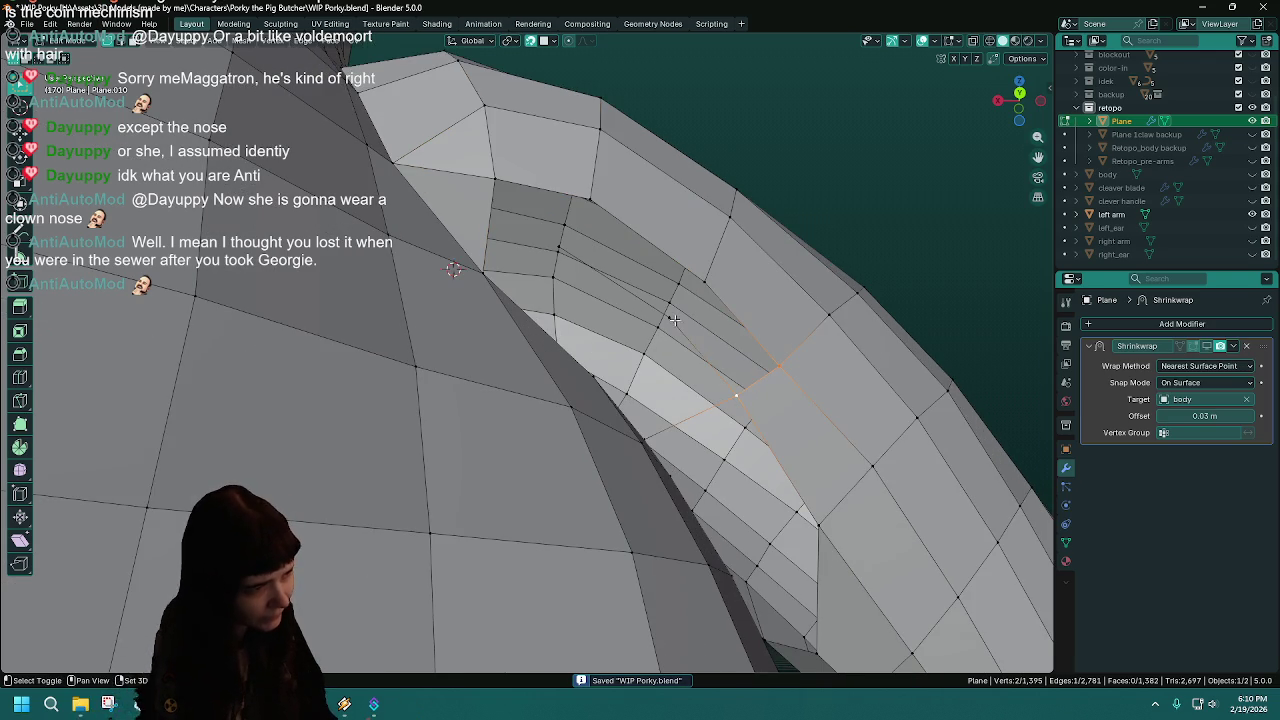
{"action": "key", "text": "f"}
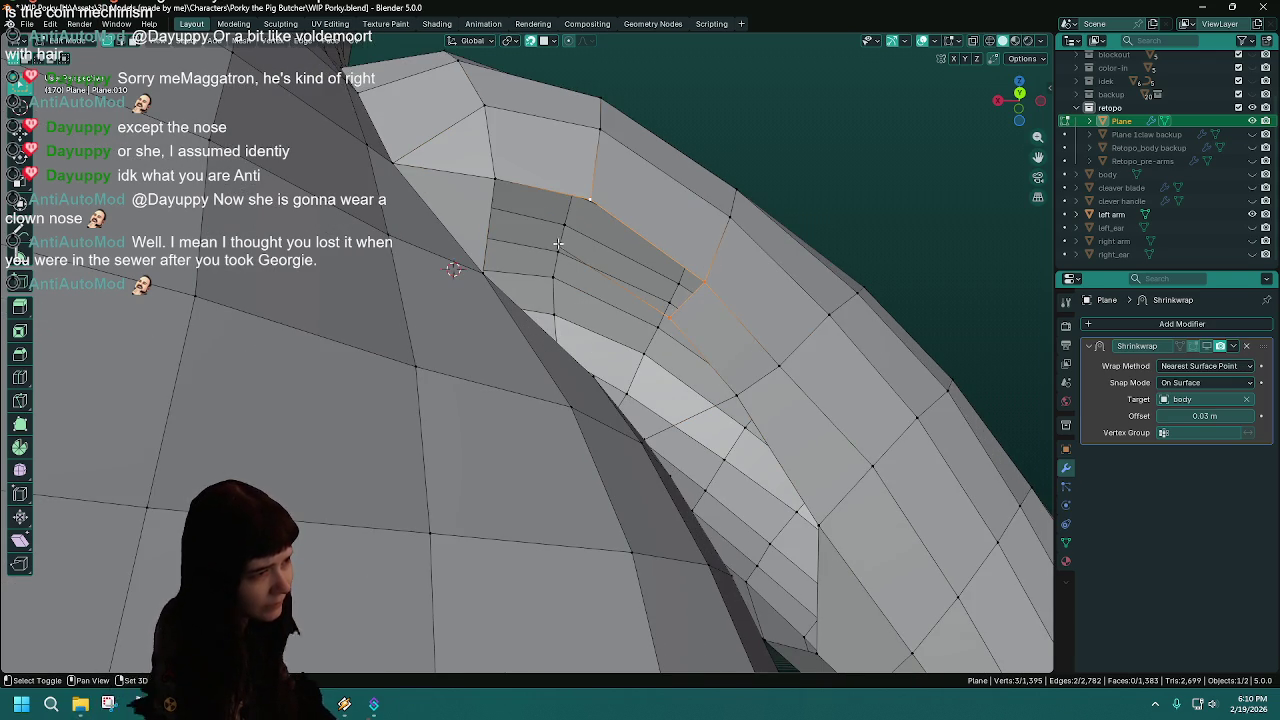
{"action": "key", "text": "f"}
{"action": "mouse_move", "coordinate": [663, 286]}
{"action": "middle_mouse_down"}
{"action": "mouse_move", "coordinate": [669, 363]}
{"action": "mouse_move", "coordinate": [655, 327]}
{"action": "middle_mouse_up"}
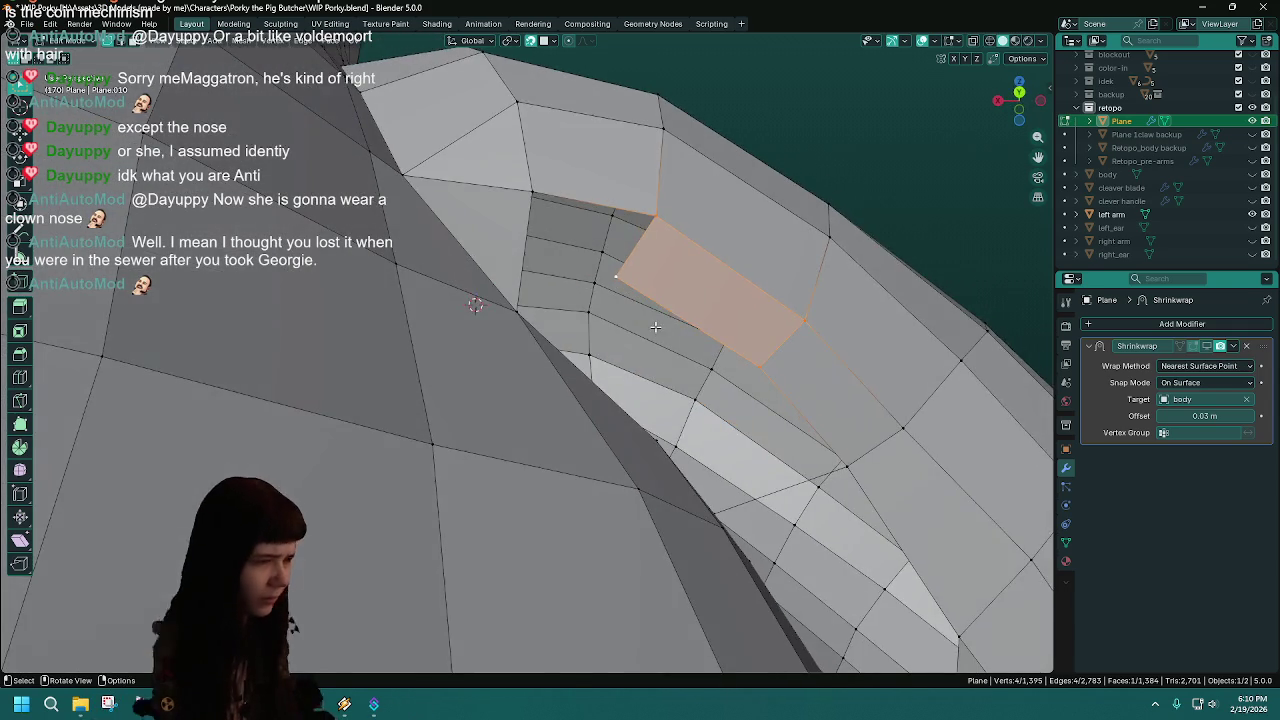
{"action": "scroll", "coordinate": [655, 327], "scroll_direction": "down", "scroll_amount": 2}
{"action": "mouse_move", "coordinate": [660, 329]}
{"action": "middle_mouse_down"}
{"action": "mouse_move", "coordinate": [579, 356]}
{"action": "mouse_move", "coordinate": [564, 351]}
{"action": "mouse_move", "coordinate": [581, 311]}
{"action": "middle_mouse_up"}
- Dissolve the unneeded edge and save WIP Porky.blend
{"action": "right_click", "coordinate": [564, 351]}
{"action": "left_click", "coordinate": [564, 351]}
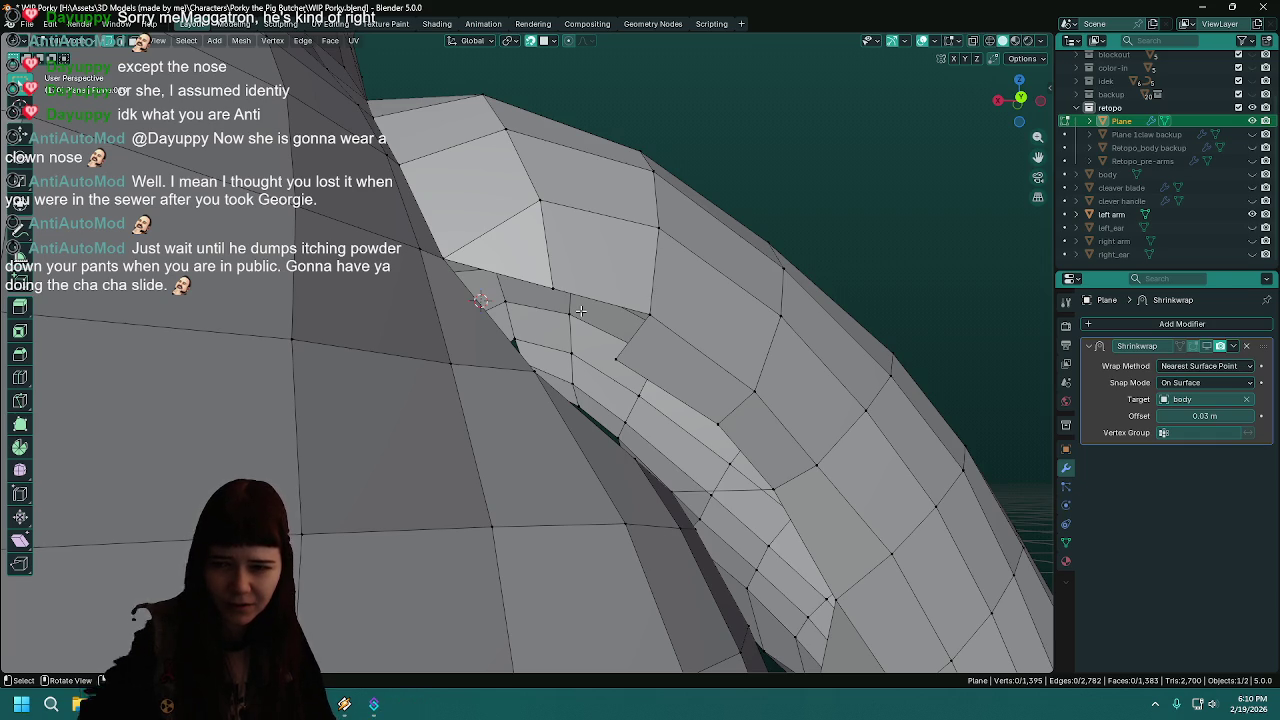
{"action": "middle_click_drag", "start_coordinate": [636, 331], "coordinate": [629, 383]}
{"action": "key", "text": "ctrl+s"}
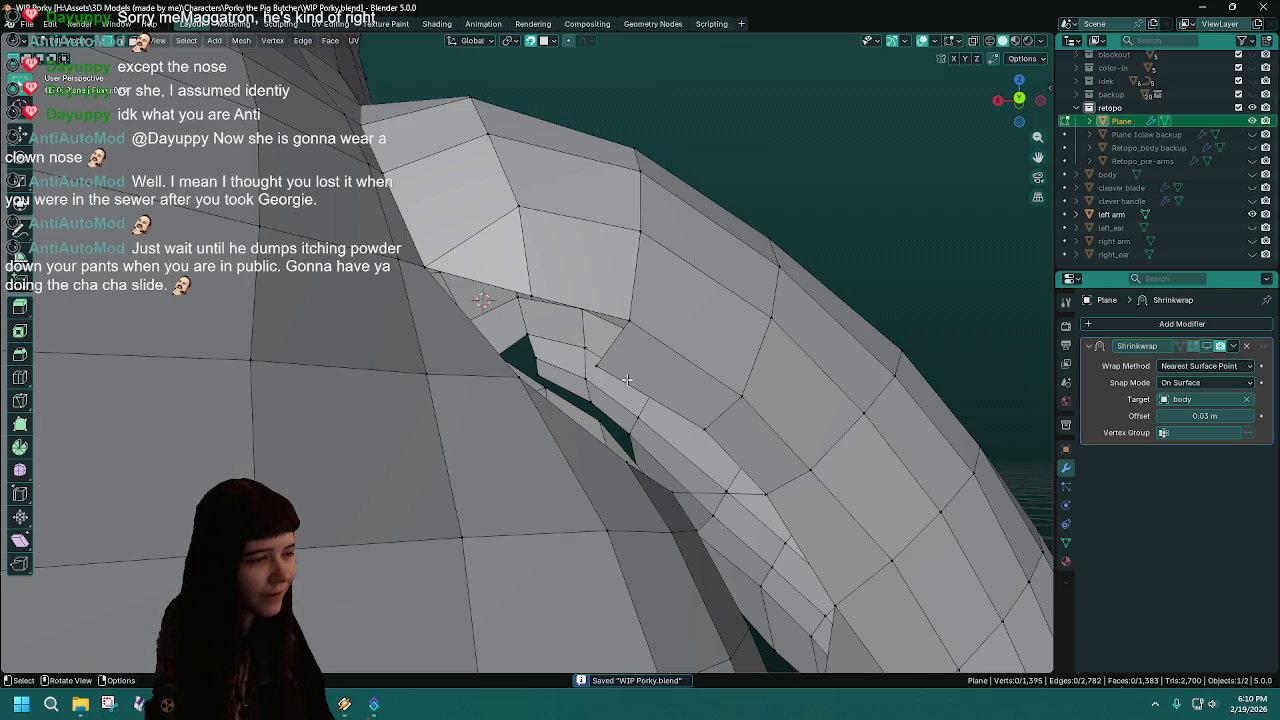
{"action": "middle_click_drag", "start_coordinate": [628, 381], "coordinate": [824, 426]}
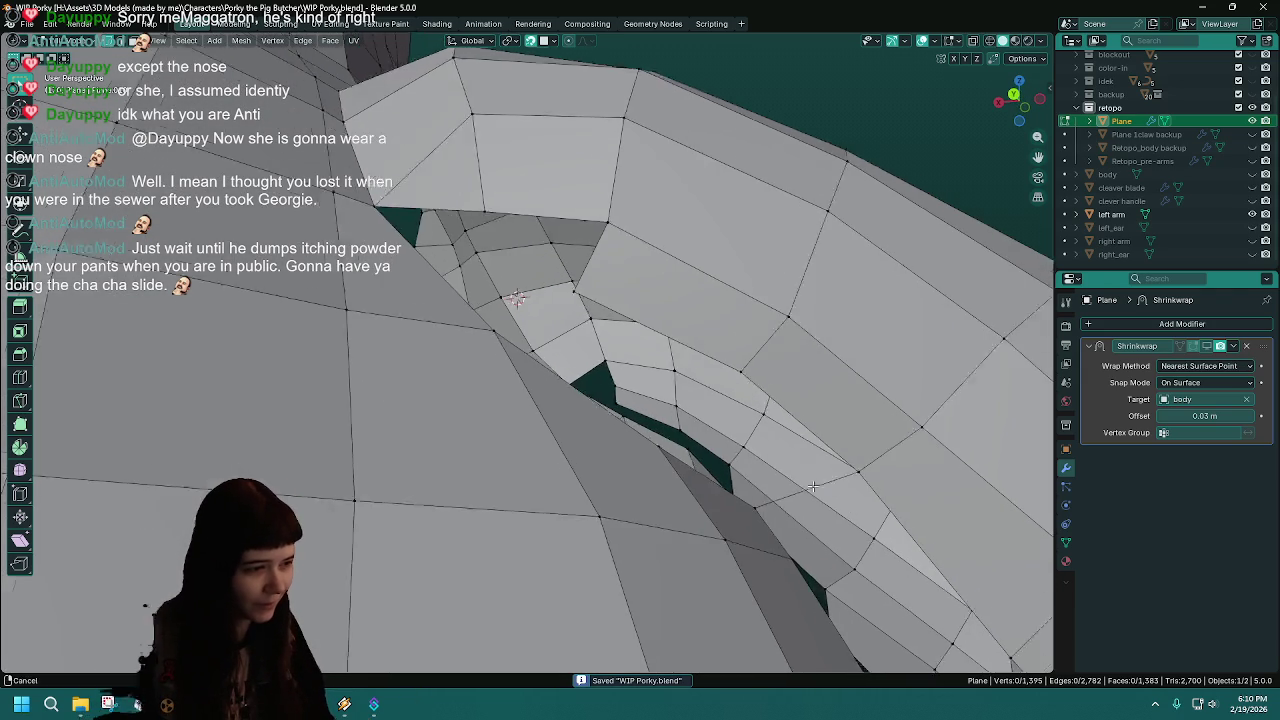
{"action": "middle_click_drag", "start_coordinate": [824, 426], "coordinate": [617, 469]}
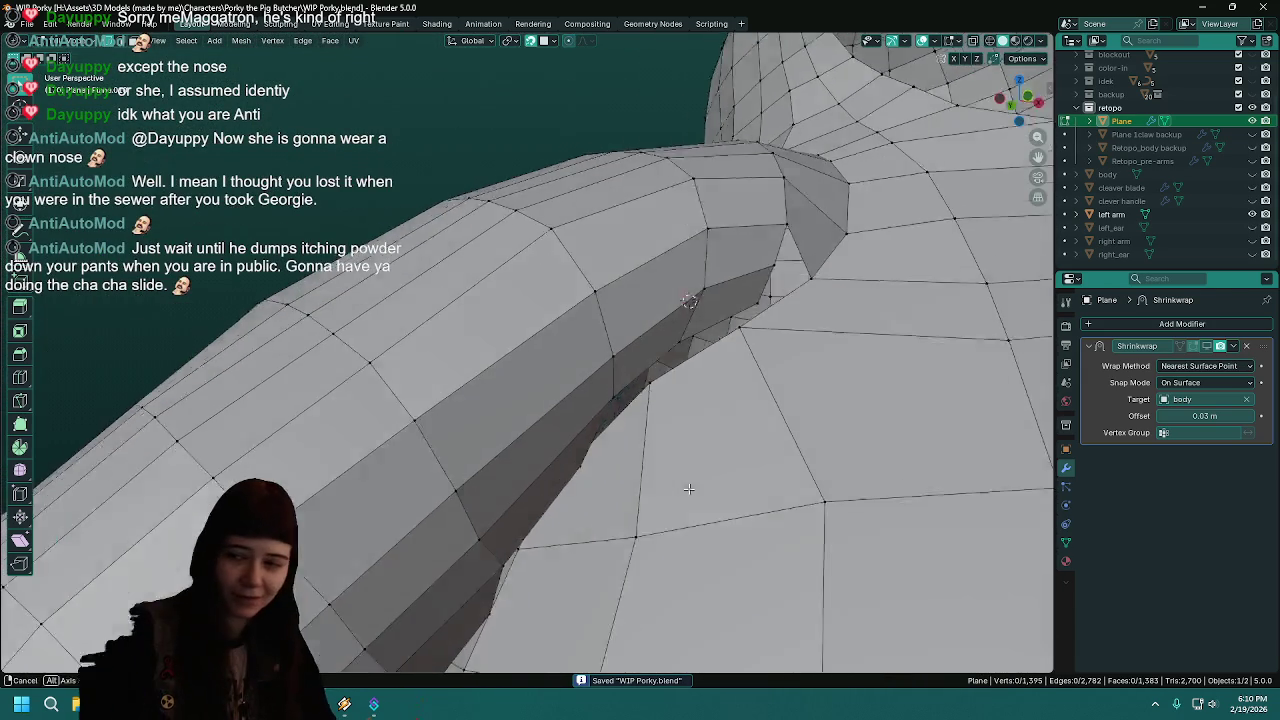
- Select a vertex on the arm seam and hide the right arm to inspect the retopo mesh
{"action": "mouse_move", "coordinate": [617, 469]}
{"action": "middle_mouse_down"}
{"action": "mouse_move", "coordinate": [679, 471]}
{"action": "mouse_move", "coordinate": [603, 571]}
{"action": "mouse_move", "coordinate": [648, 455]}
{"action": "mouse_move", "coordinate": [657, 466]}
{"action": "mouse_move", "coordinate": [623, 476]}
{"action": "mouse_move", "coordinate": [608, 450]}
{"action": "middle_mouse_up"}
{"action": "scroll", "coordinate": [679, 471], "scroll_direction": "up", "scroll_amount": 3}
{"action": "left_click", "coordinate": [648, 455]}
{"action": "mouse_move", "coordinate": [651, 409]}
{"action": "middle_mouse_down"}
{"action": "mouse_move", "coordinate": [636, 356]}
{"action": "mouse_move", "coordinate": [700, 330]}
{"action": "middle_mouse_up"}
{"action": "key", "text": "ctrl+s"}
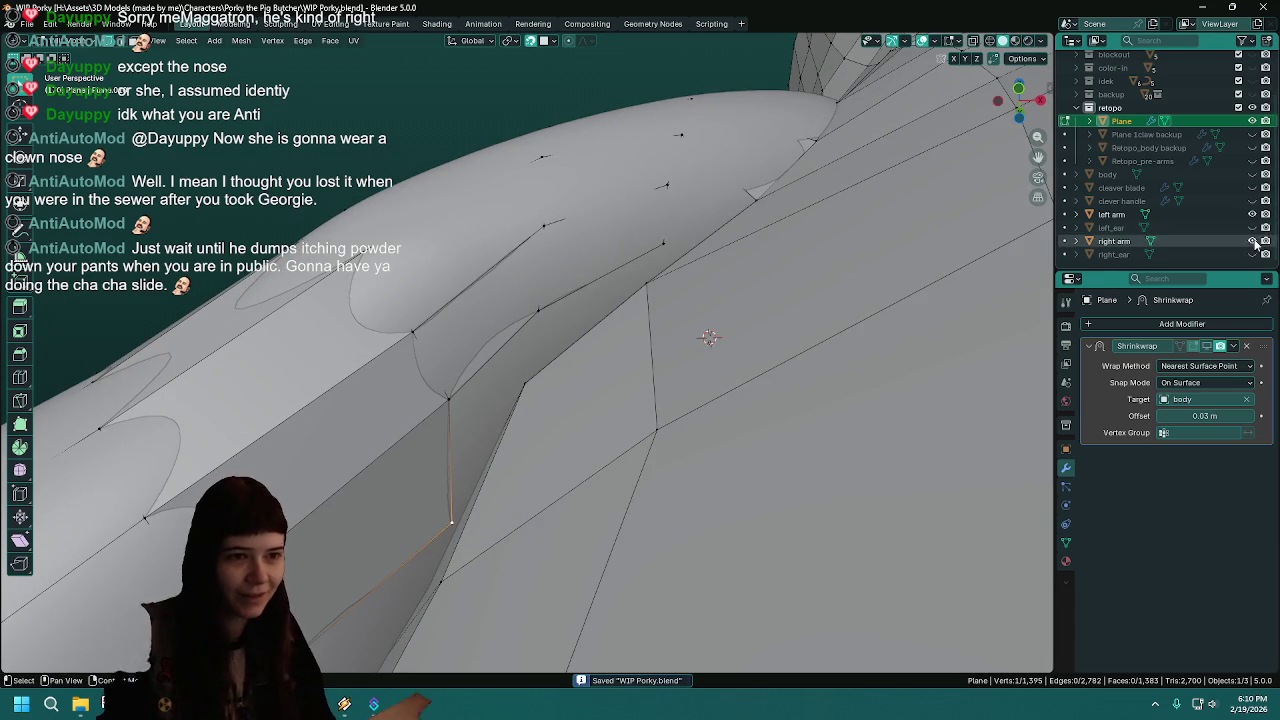
{"action": "left_click", "coordinate": [1252, 241]}
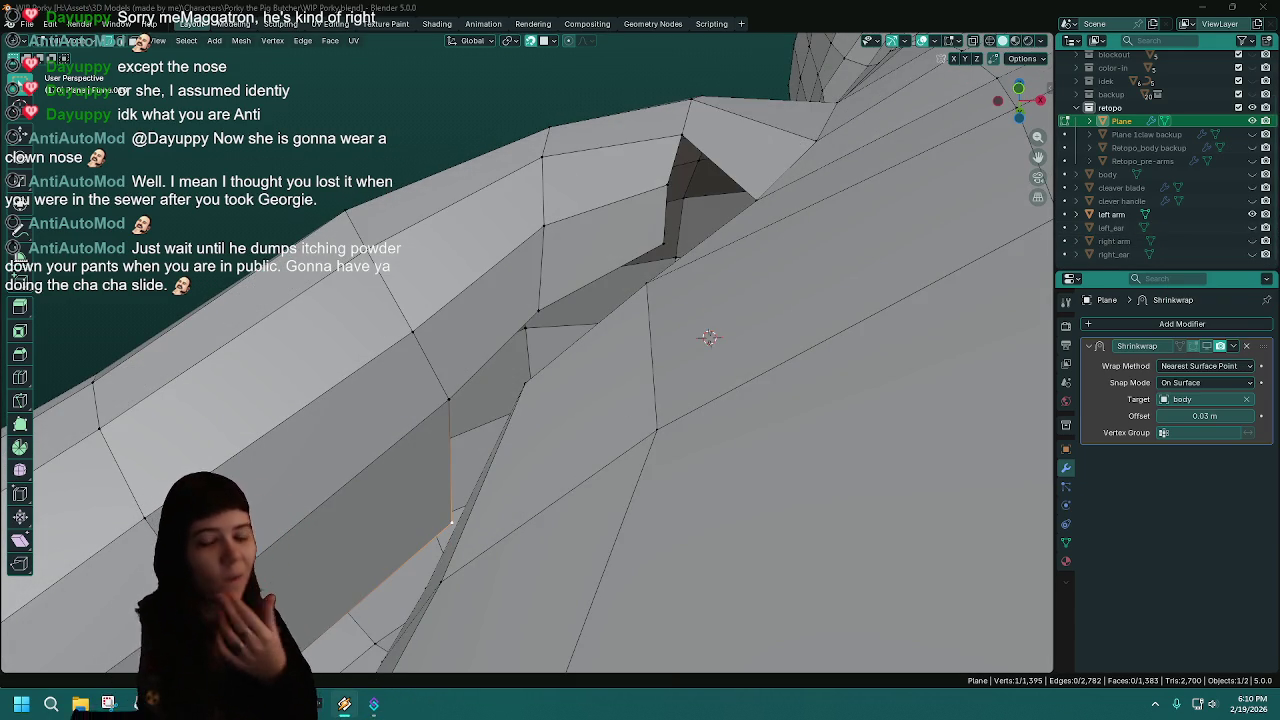
{"action": "middle_click_drag", "start_coordinate": [652, 300], "coordinate": [645, 296]}
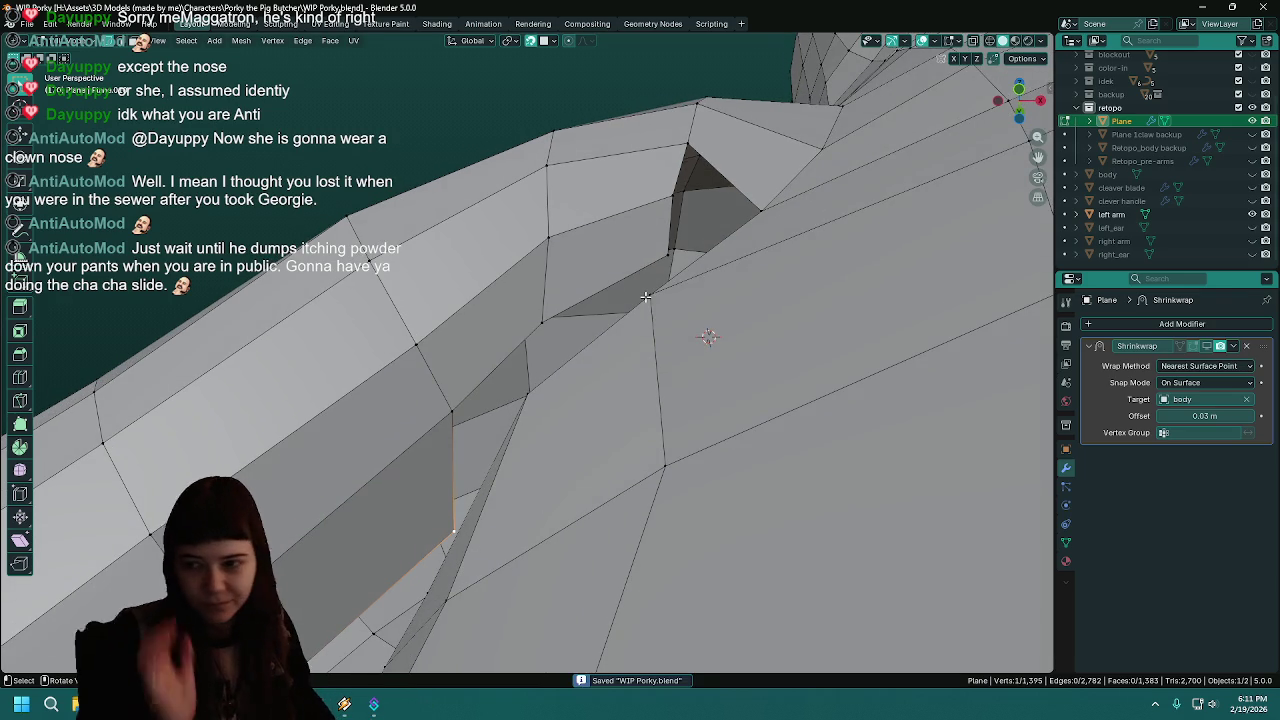
{"action": "key", "text": "ctrl+s"}
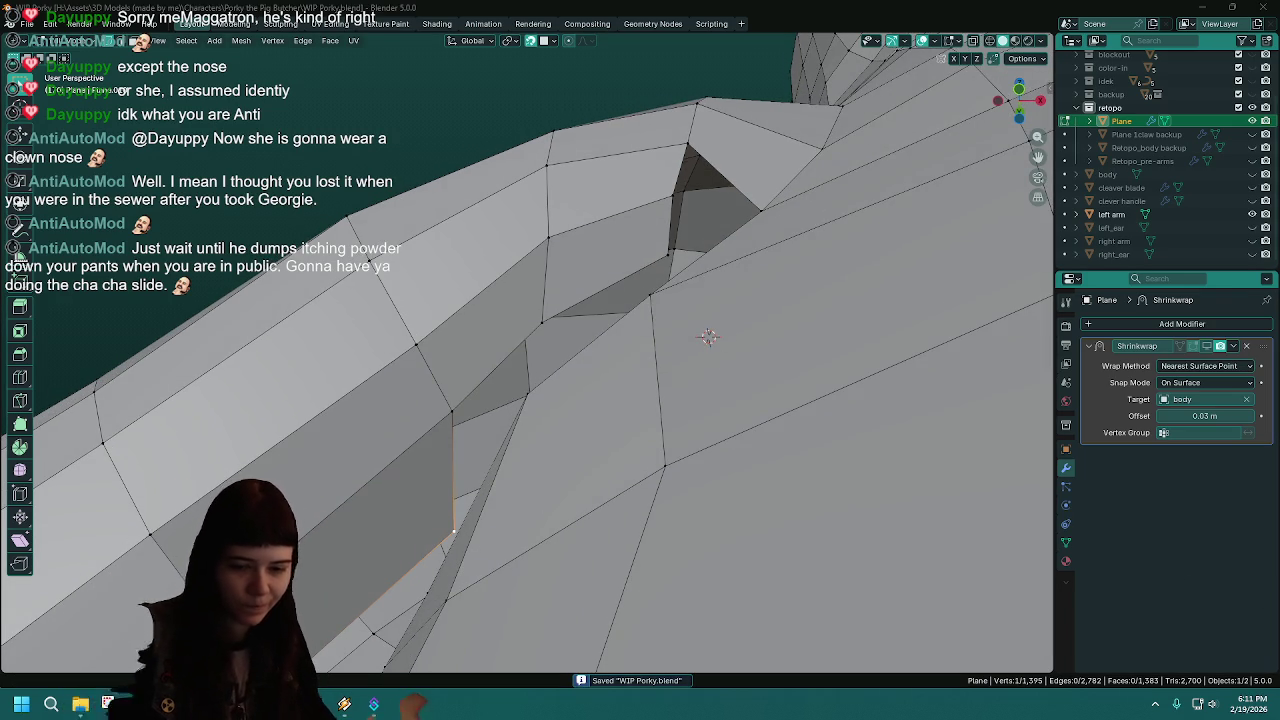
- Move the first seam edge snugly against the right arm's surface
{"action": "middle_click_drag", "start_coordinate": [1008, 523], "coordinate": [655, 302]}
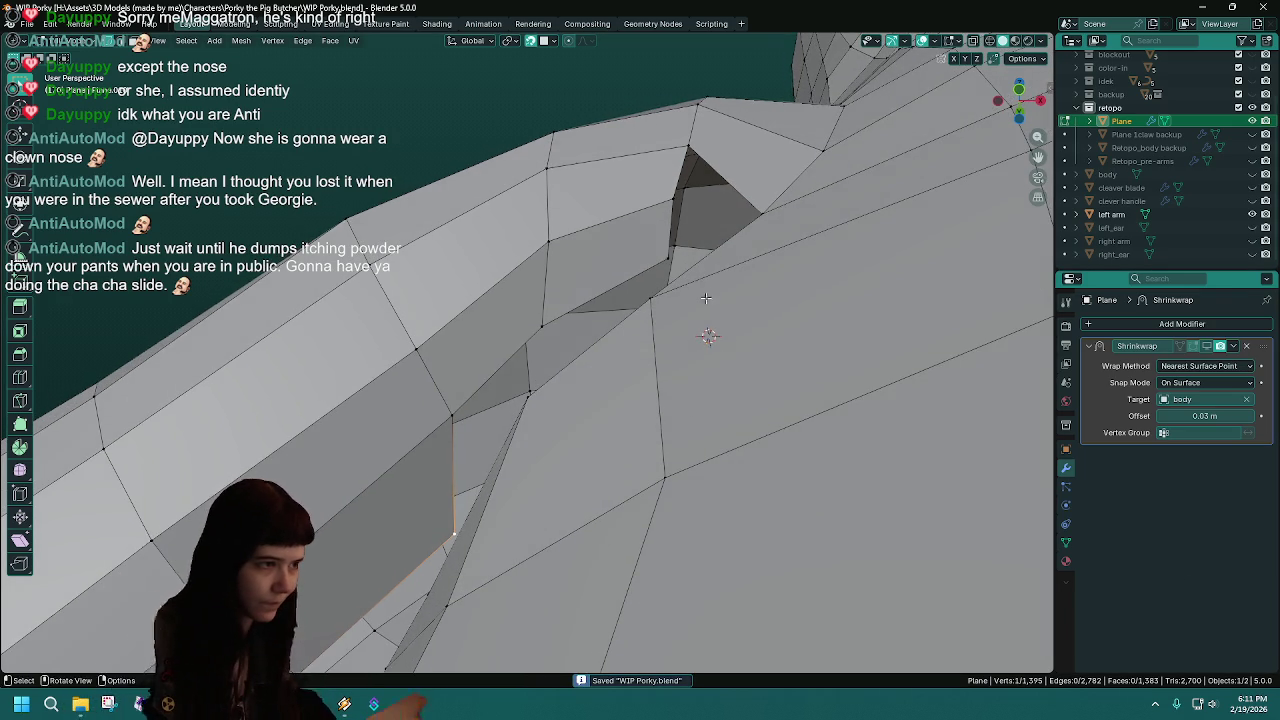
{"action": "left_click", "coordinate": [652, 301]}
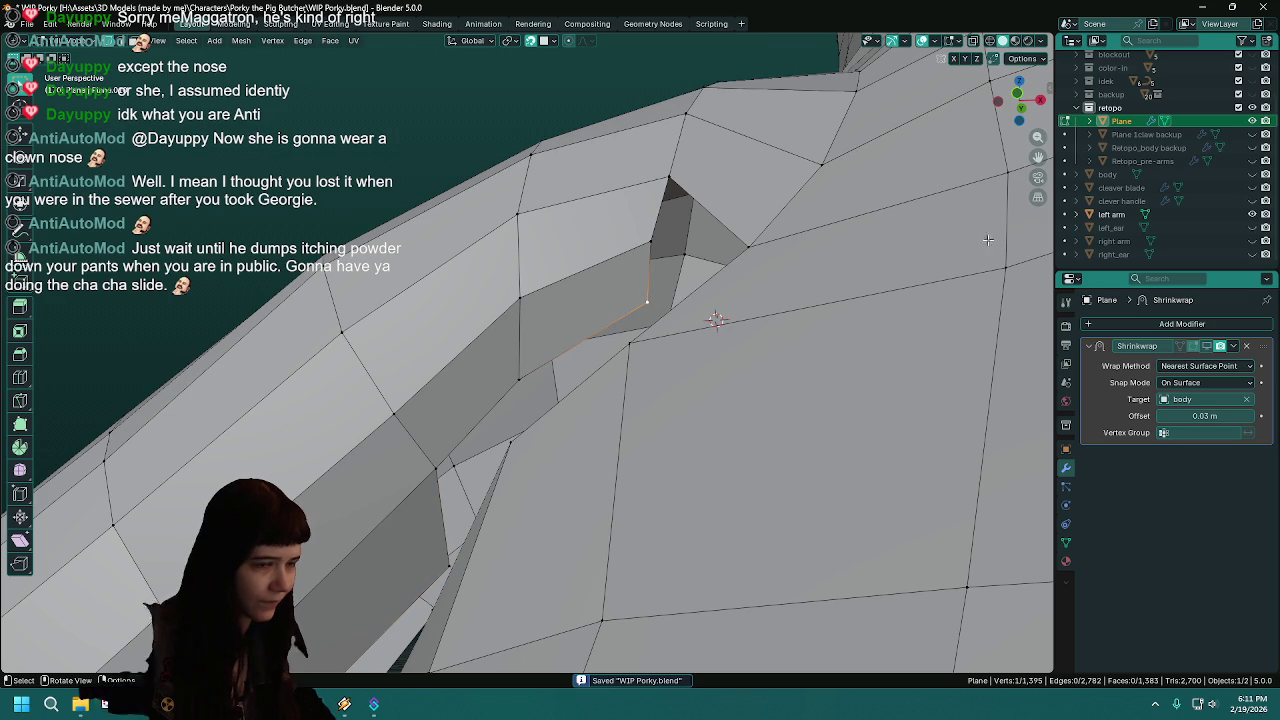
{"action": "left_click", "coordinate": [1252, 241]}
{"action": "key", "text": "g"}
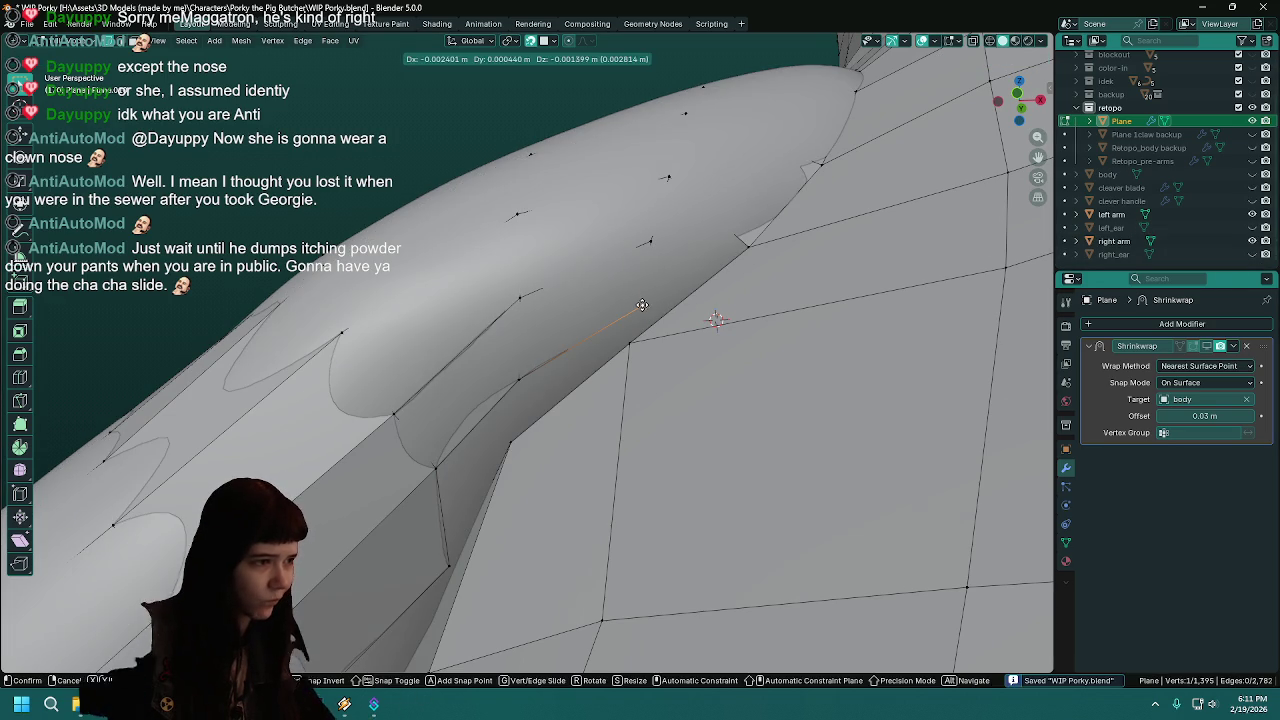
{"action": "left_click", "coordinate": [634, 307]}
{"action": "middle_click_drag", "start_coordinate": [634, 307], "coordinate": [664, 269]}
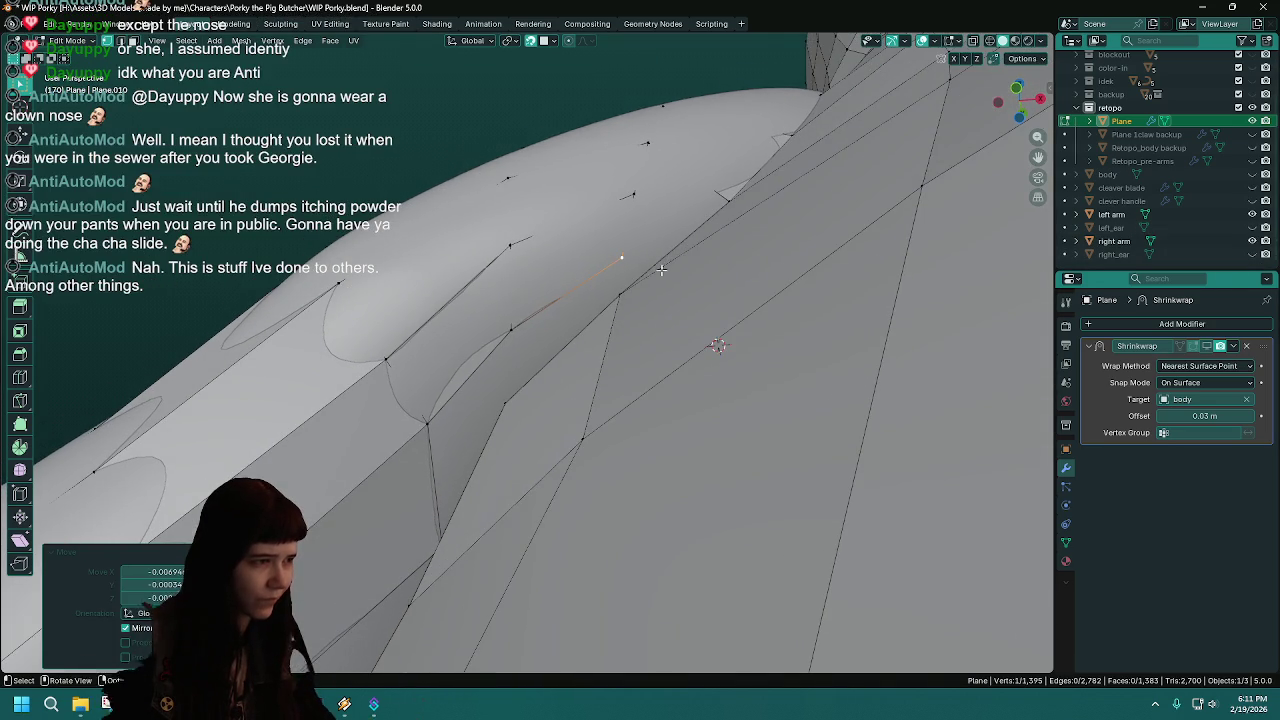
{"action": "left_click", "coordinate": [1252, 241]}
{"action": "middle_click_drag", "start_coordinate": [700, 330], "coordinate": [417, 366]}
{"action": "key", "text": "ctrl+s"}
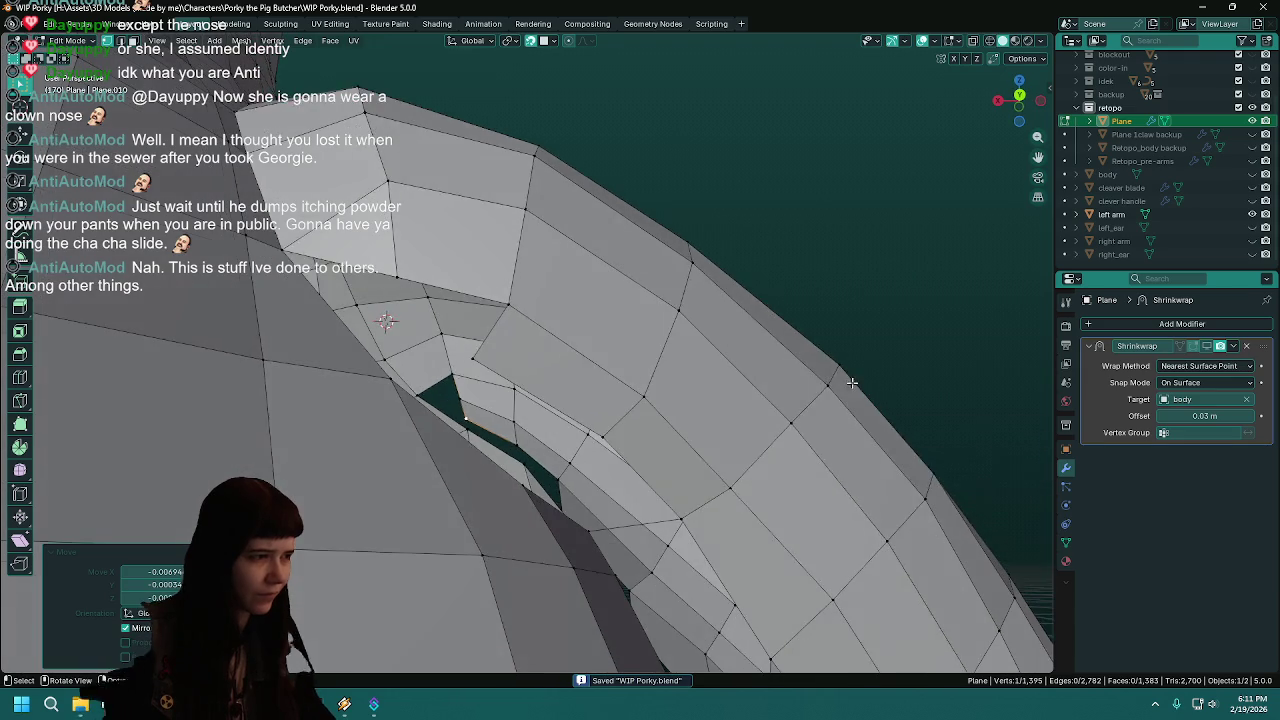
- Move the next seam edge at the arm-to-shoulder junction onto the arm surface
{"action": "middle_click_drag", "start_coordinate": [413, 275], "coordinate": [672, 418]}
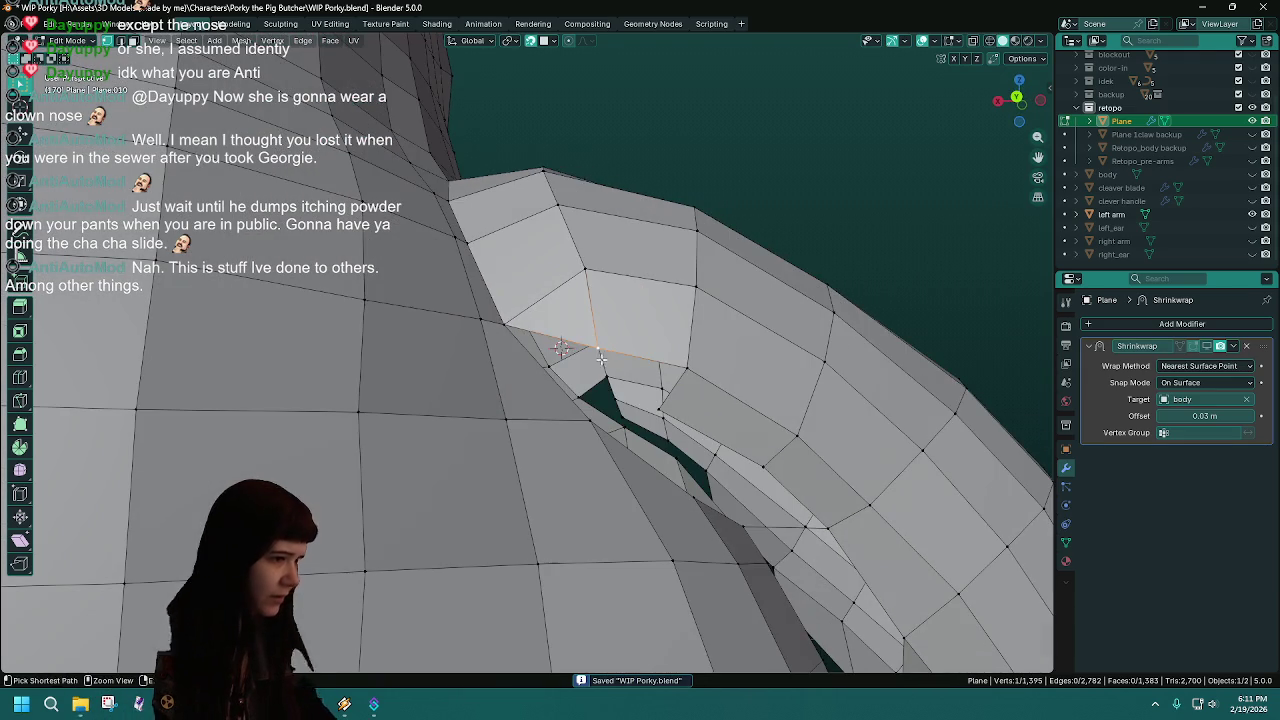
{"action": "left_click", "coordinate": [725, 387]}
{"action": "mouse_move", "coordinate": [615, 402]}
{"action": "middle_mouse_down"}
{"action": "mouse_move", "coordinate": [568, 426]}
{"action": "mouse_move", "coordinate": [610, 400]}
{"action": "middle_mouse_up"}
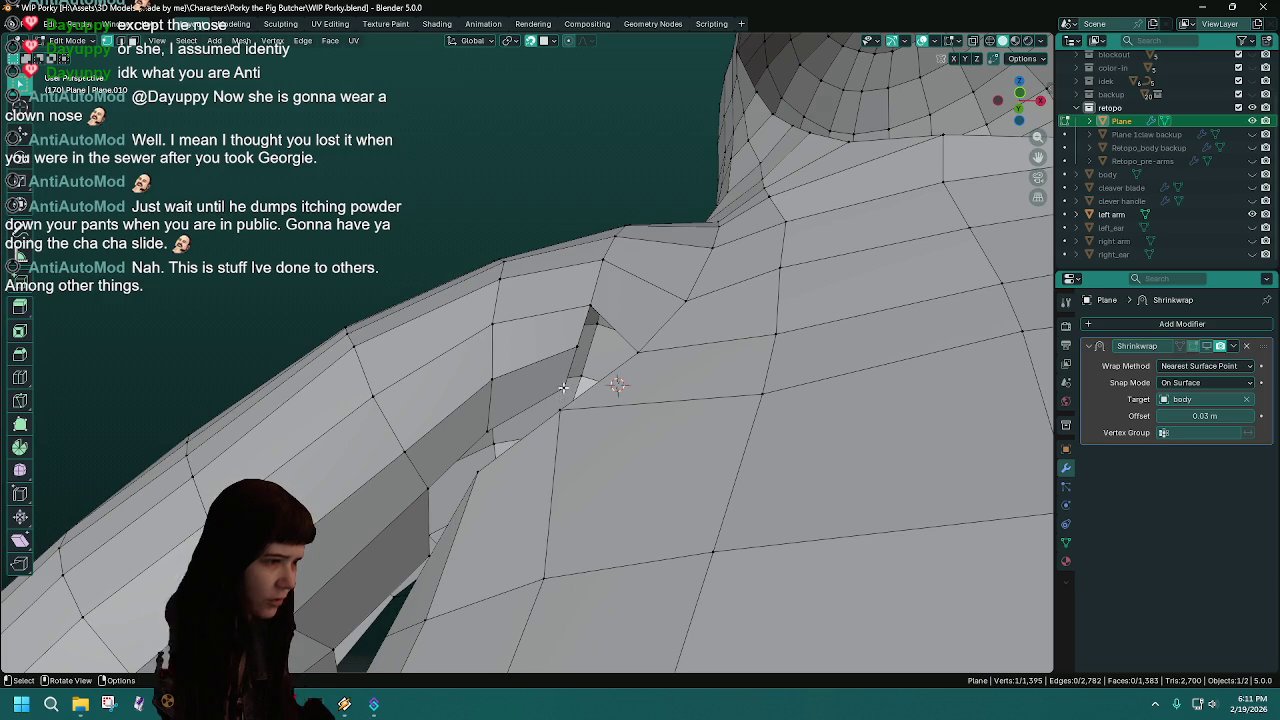
{"action": "left_click", "coordinate": [1264, 241]}
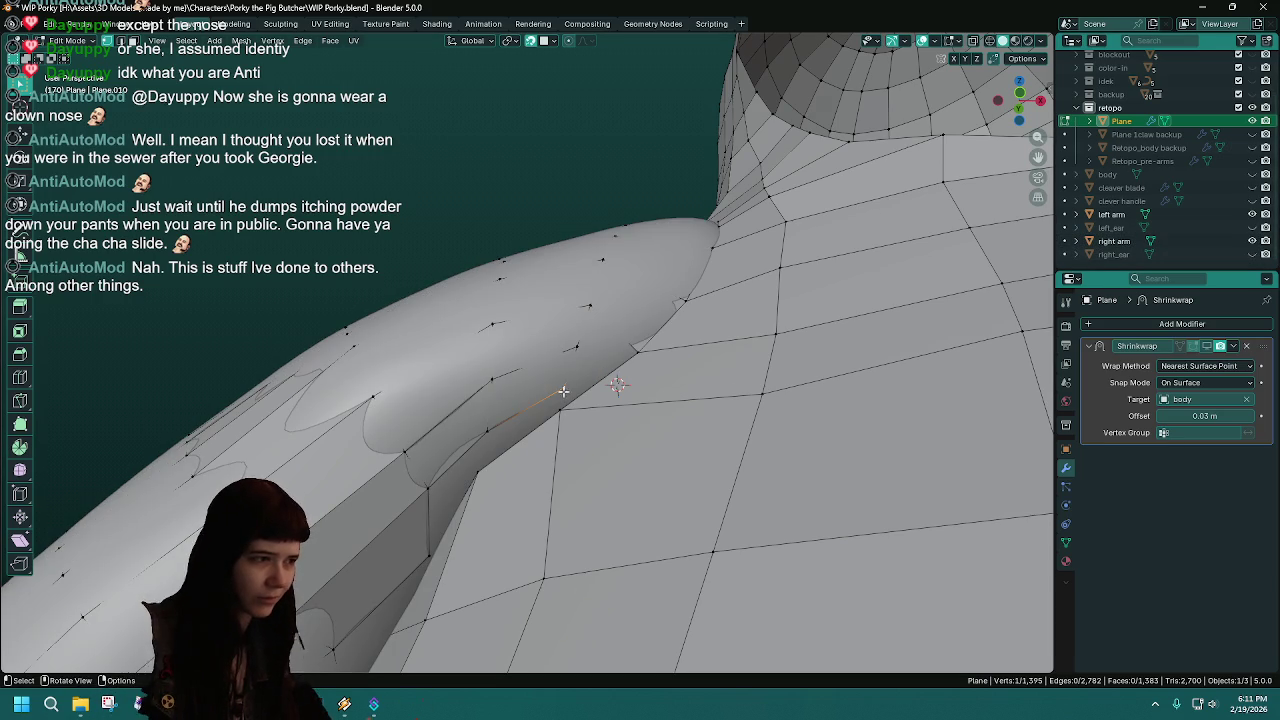
{"action": "key", "text": "g"}
{"action": "left_click", "coordinate": [560, 390]}
{"action": "key", "text": "ctrl+s"}
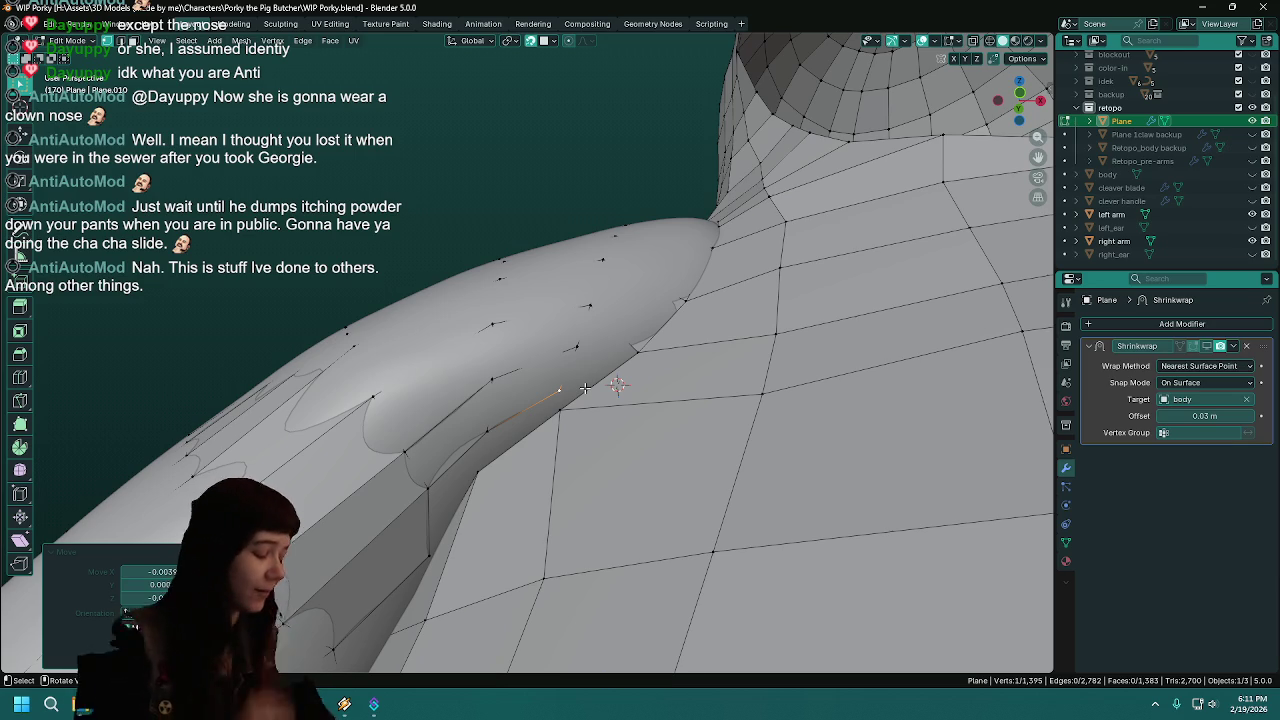
{"action": "key", "text": "ctrl+s"}
- Nudge the selected seam edge once more to fit the arm, then hide the arm
{"action": "middle_click_drag", "start_coordinate": [590, 414], "coordinate": [690, 355]}
{"action": "left_click", "coordinate": [1252, 241]}
{"action": "mouse_move", "coordinate": [646, 414]}
{"action": "middle_mouse_down"}
{"action": "mouse_move", "coordinate": [581, 431]}
{"action": "mouse_move", "coordinate": [568, 377]}
{"action": "middle_mouse_up"}
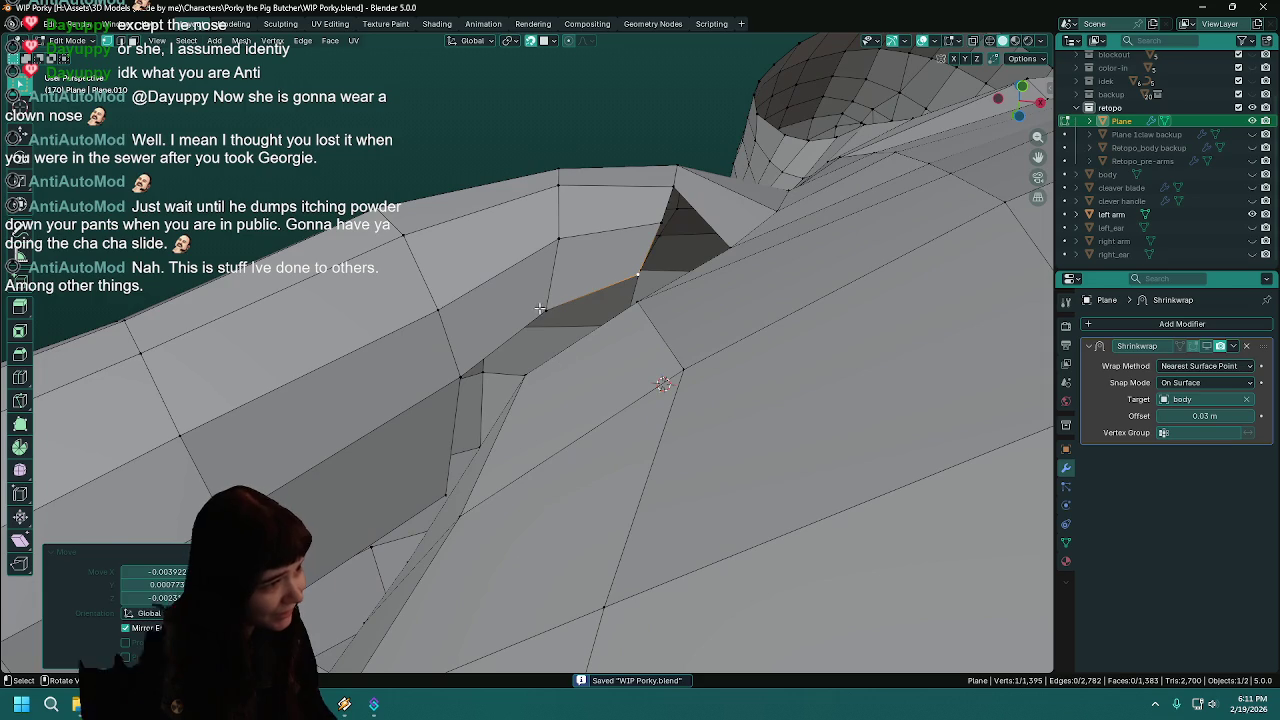
{"action": "left_click", "coordinate": [1252, 241]}
{"action": "key", "text": "g"}
{"action": "left_click", "coordinate": [537, 320]}
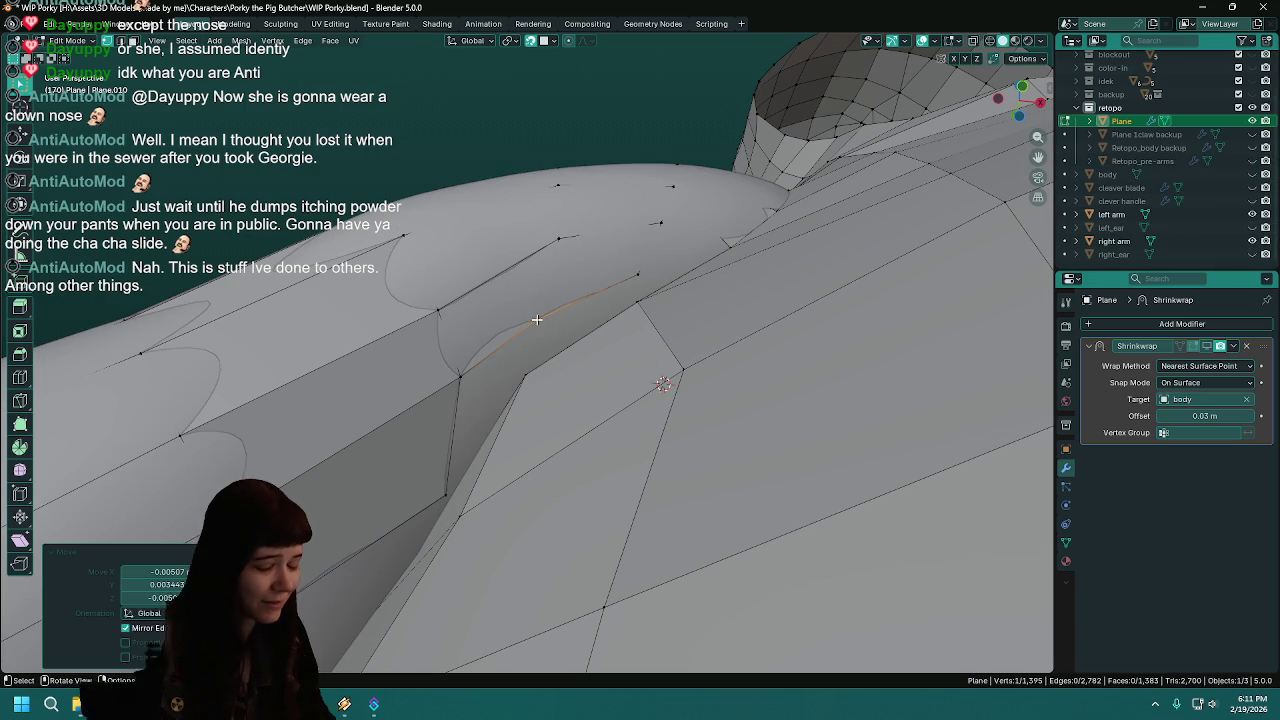
{"action": "key", "text": "ctrl+s"}
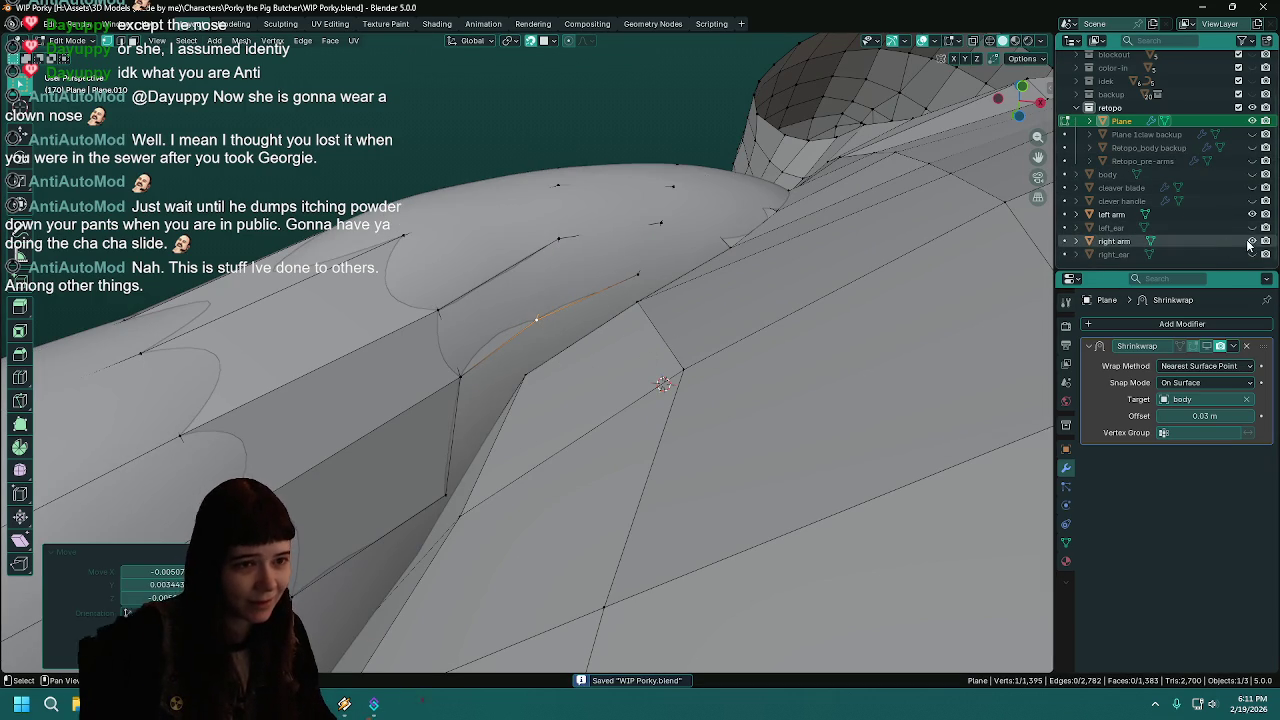
{"action": "left_click", "coordinate": [1252, 241]}
{"action": "mouse_move", "coordinate": [546, 456]}
{"action": "middle_mouse_down"}
{"action": "mouse_move", "coordinate": [638, 493]}
{"action": "mouse_move", "coordinate": [631, 501]}
{"action": "mouse_move", "coordinate": [849, 477]}
{"action": "middle_mouse_up"}
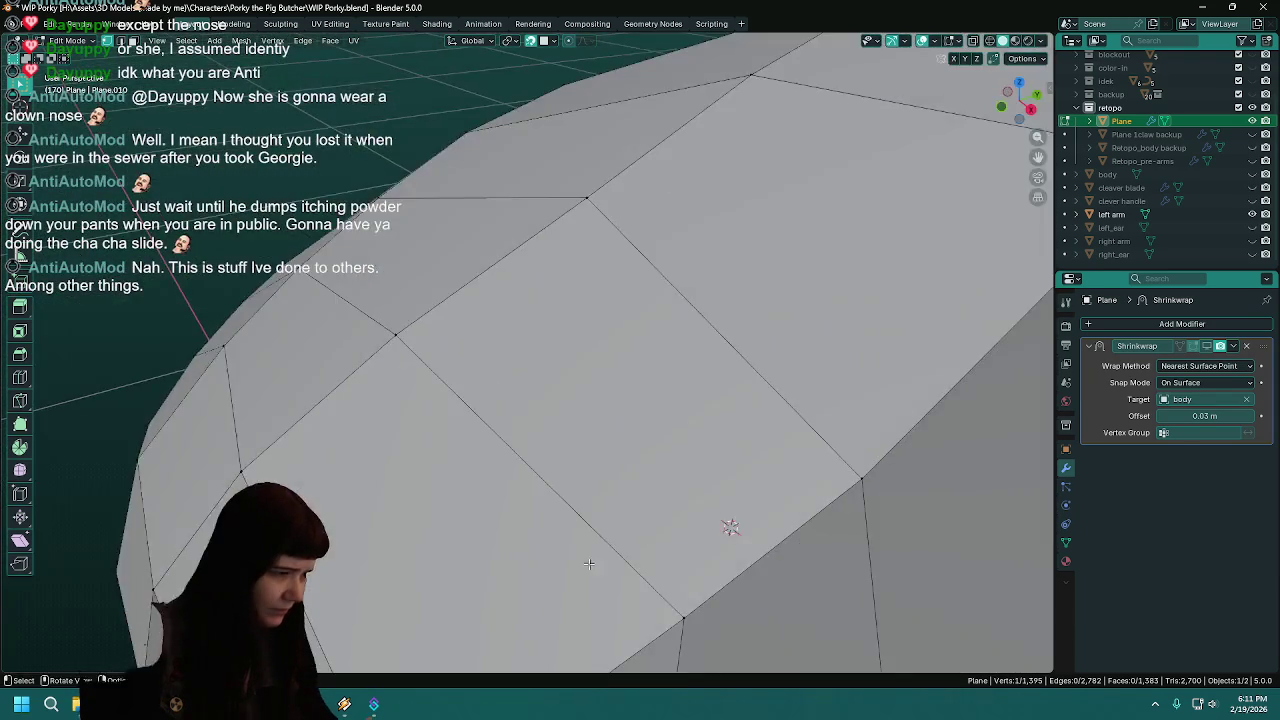
- Extrude a new vertex from the gap's edge onto the right arm surface, temporarily showing the arm
{"action": "mouse_move", "coordinate": [849, 477]}
{"action": "middle_mouse_down"}
{"action": "mouse_move", "coordinate": [500, 569]}
{"action": "mouse_move", "coordinate": [610, 482]}
{"action": "middle_mouse_up"}
{"action": "mouse_move", "coordinate": [758, 426]}
{"action": "middle_mouse_down"}
{"action": "mouse_move", "coordinate": [615, 451]}
{"action": "mouse_move", "coordinate": [597, 388]}
{"action": "mouse_move", "coordinate": [751, 337]}
{"action": "middle_mouse_up"}
{"action": "left_click", "coordinate": [581, 384]}
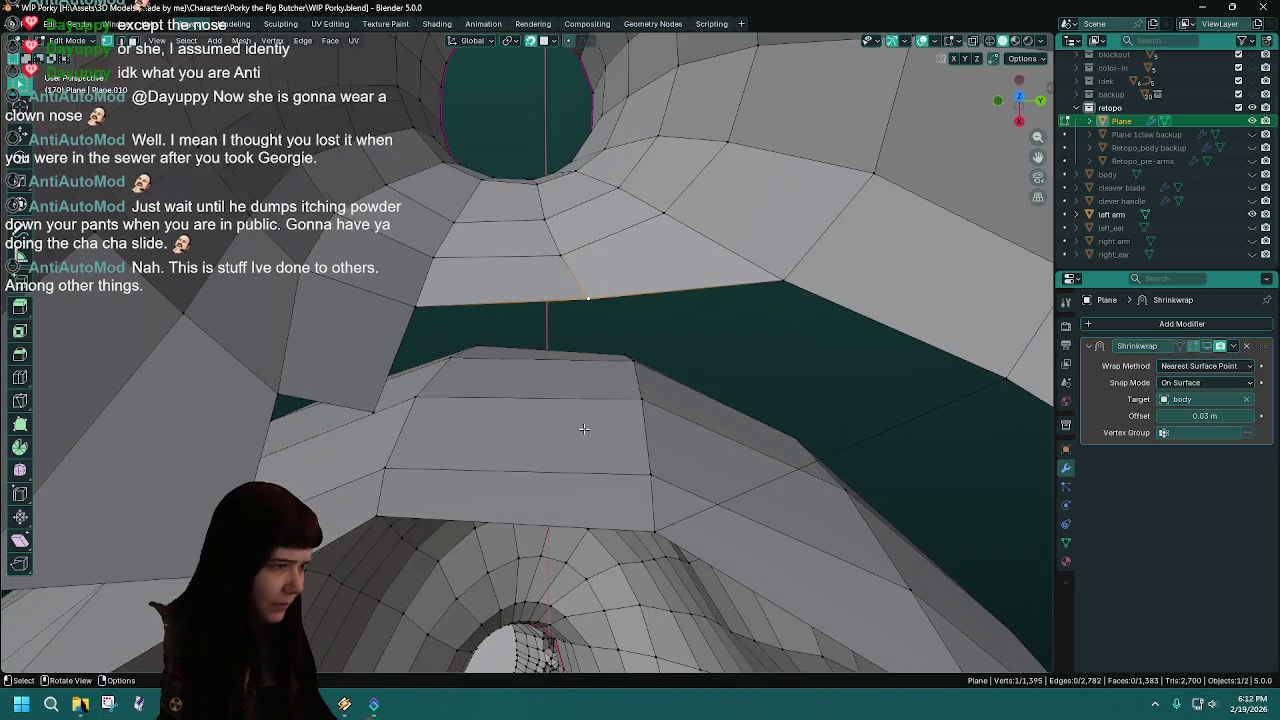
{"action": "left_click", "coordinate": [1252, 241]}
{"action": "key", "text": "e"}
{"action": "left_click", "coordinate": [624, 399]}
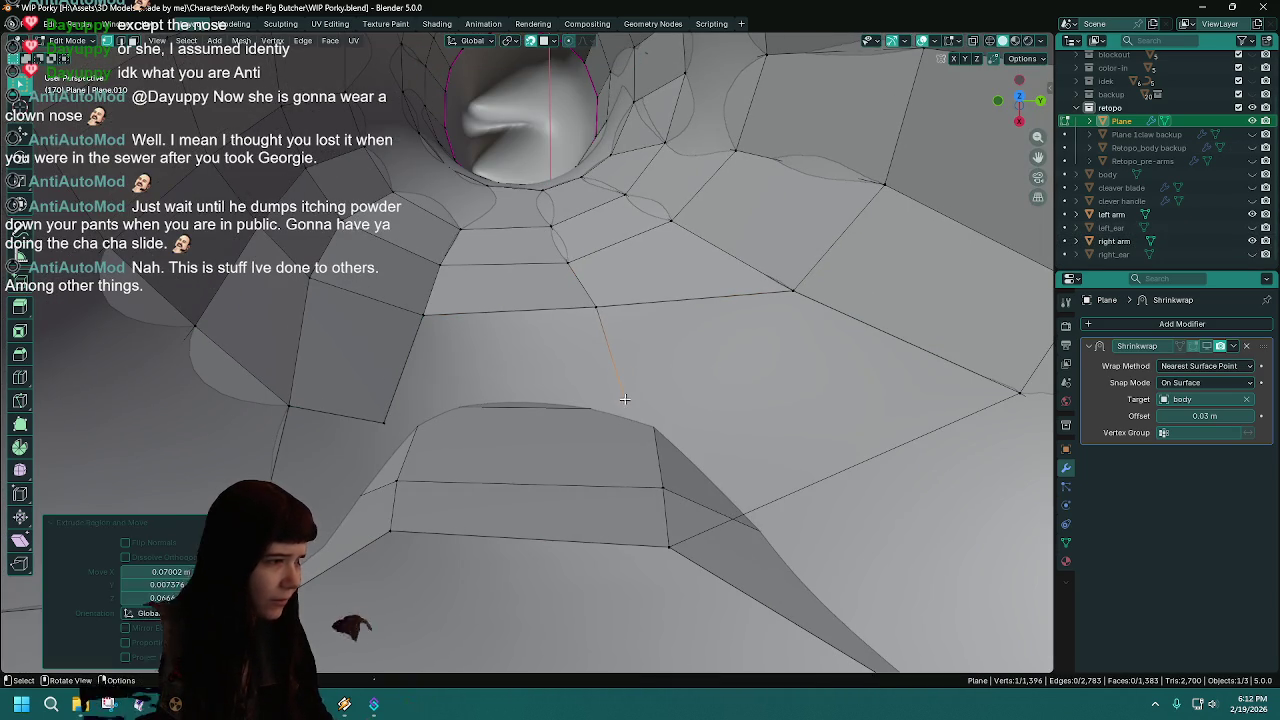
{"action": "left_click", "coordinate": [1252, 241]}
- Fill a face between the extruded vertex and an adjacent vertex, then save
{"action": "left_click", "coordinate": [386, 418], "text": "shift"}
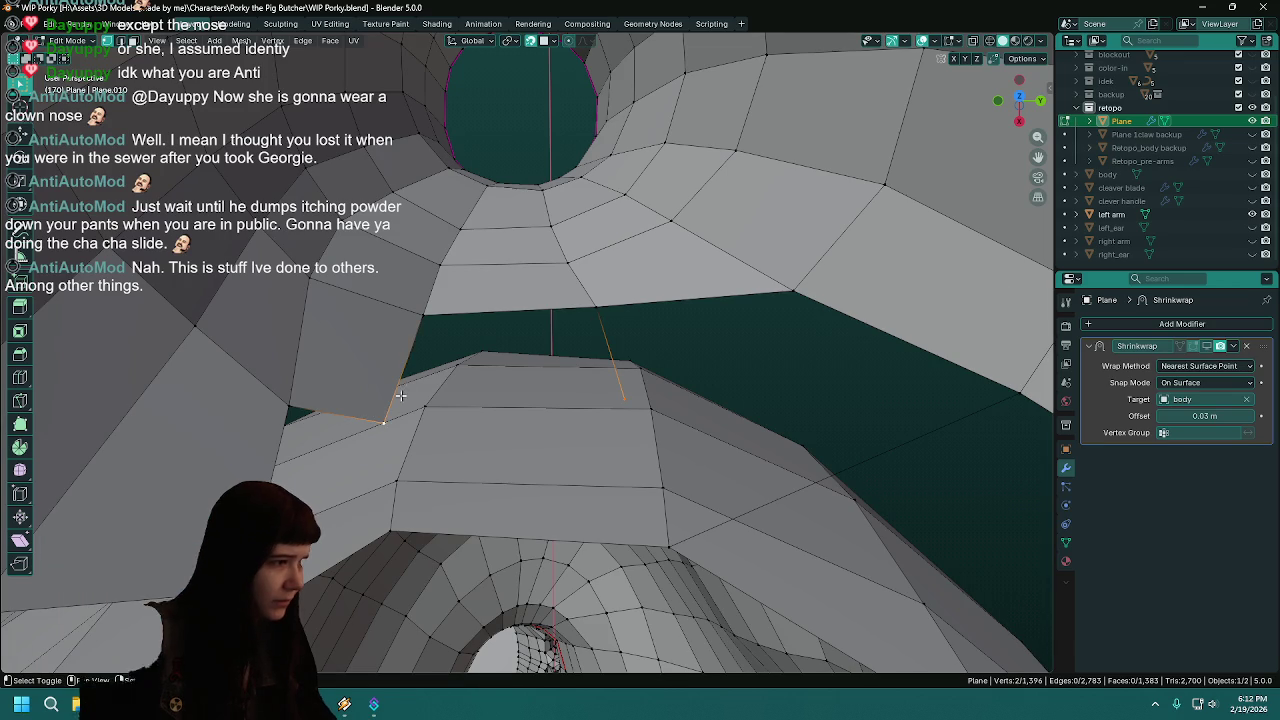
{"action": "key", "text": "f"}
{"action": "mouse_move", "coordinate": [603, 295]}
{"action": "middle_mouse_down"}
{"action": "mouse_move", "coordinate": [617, 337]}
{"action": "mouse_move", "coordinate": [595, 392]}
{"action": "mouse_move", "coordinate": [454, 399]}
{"action": "mouse_move", "coordinate": [470, 433]}
{"action": "middle_mouse_up"}
{"action": "key", "text": "ctrl+s"}
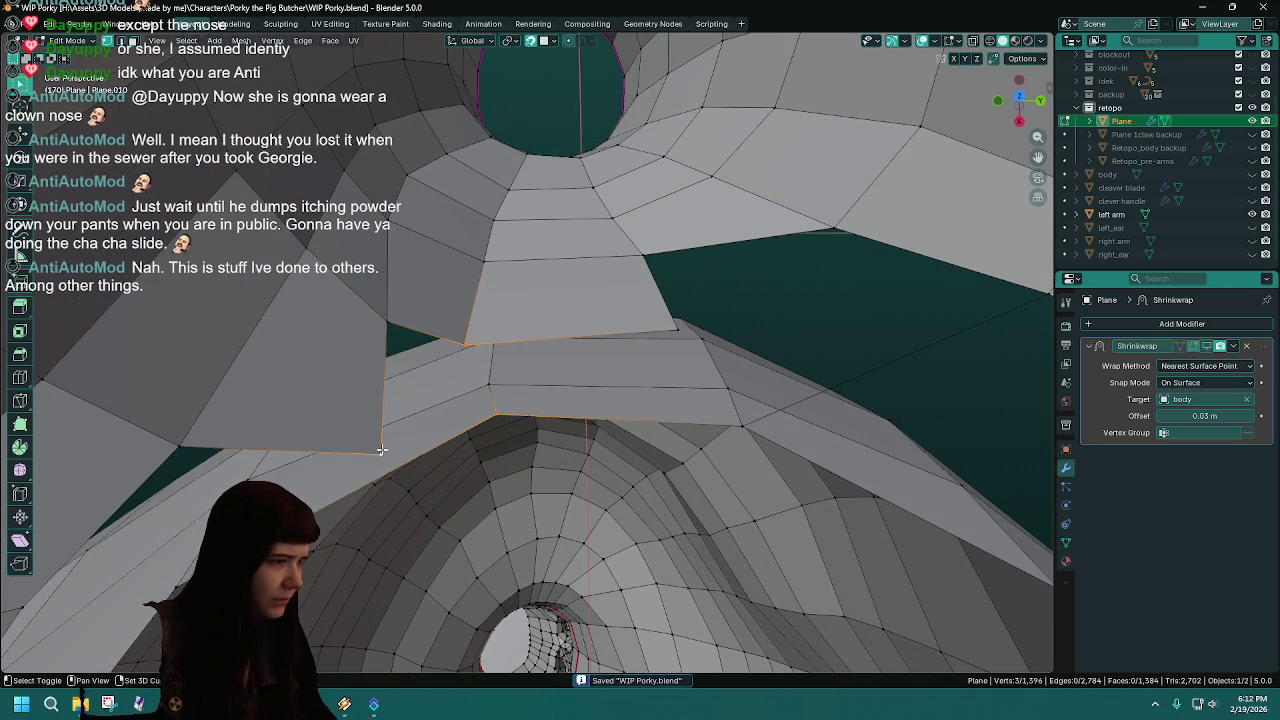
- Fill another four-sided face across the underarm gap's border vertices
{"action": "middle_click_drag", "start_coordinate": [542, 405], "coordinate": [575, 411]}
{"action": "key", "text": "f"}
{"action": "left_click", "coordinate": [416, 341]}
{"action": "left_click", "coordinate": [704, 409], "text": "shift"}
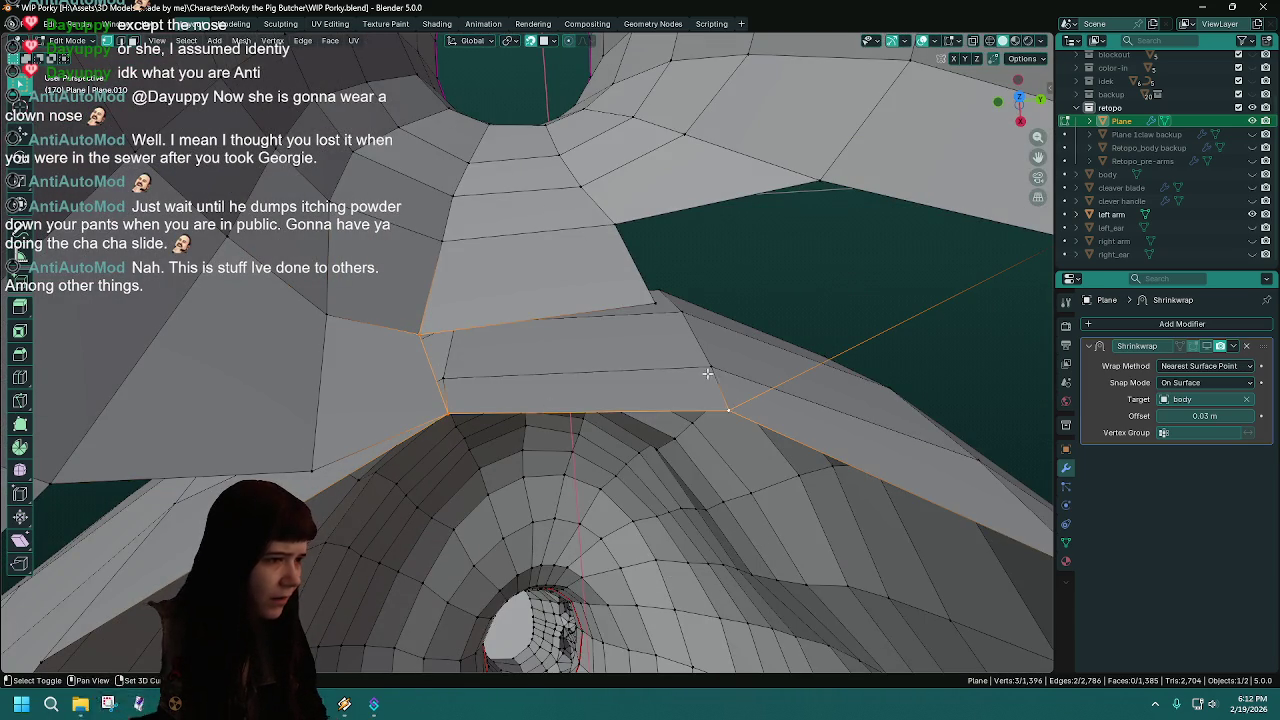
{"action": "left_click", "coordinate": [650, 301], "text": "shift"}
{"action": "key", "text": "f"}
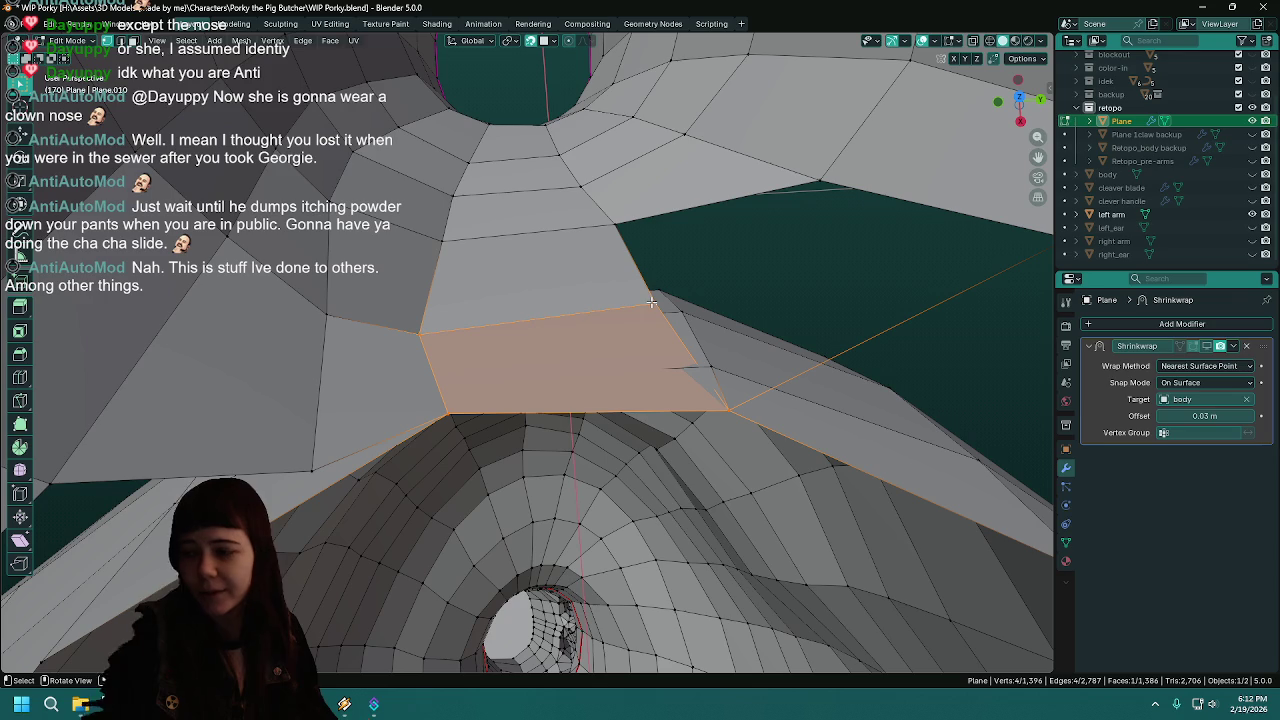
- Select a corner vertex of the new face and unhide the right arm
{"action": "mouse_move", "coordinate": [651, 301]}
{"action": "middle_mouse_down"}
{"action": "mouse_move", "coordinate": [631, 443]}
{"action": "mouse_move", "coordinate": [563, 371]}
{"action": "middle_mouse_up"}
{"action": "left_click", "coordinate": [563, 371]}
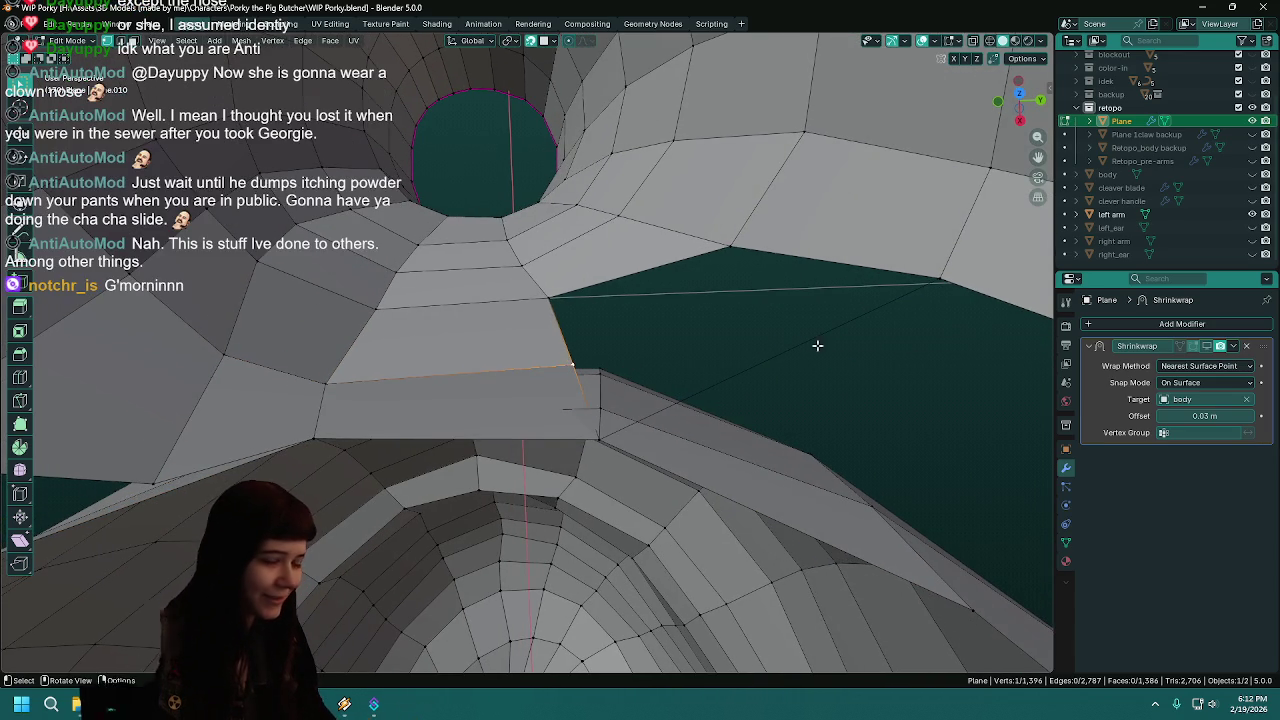
{"action": "left_click", "coordinate": [1252, 241]}
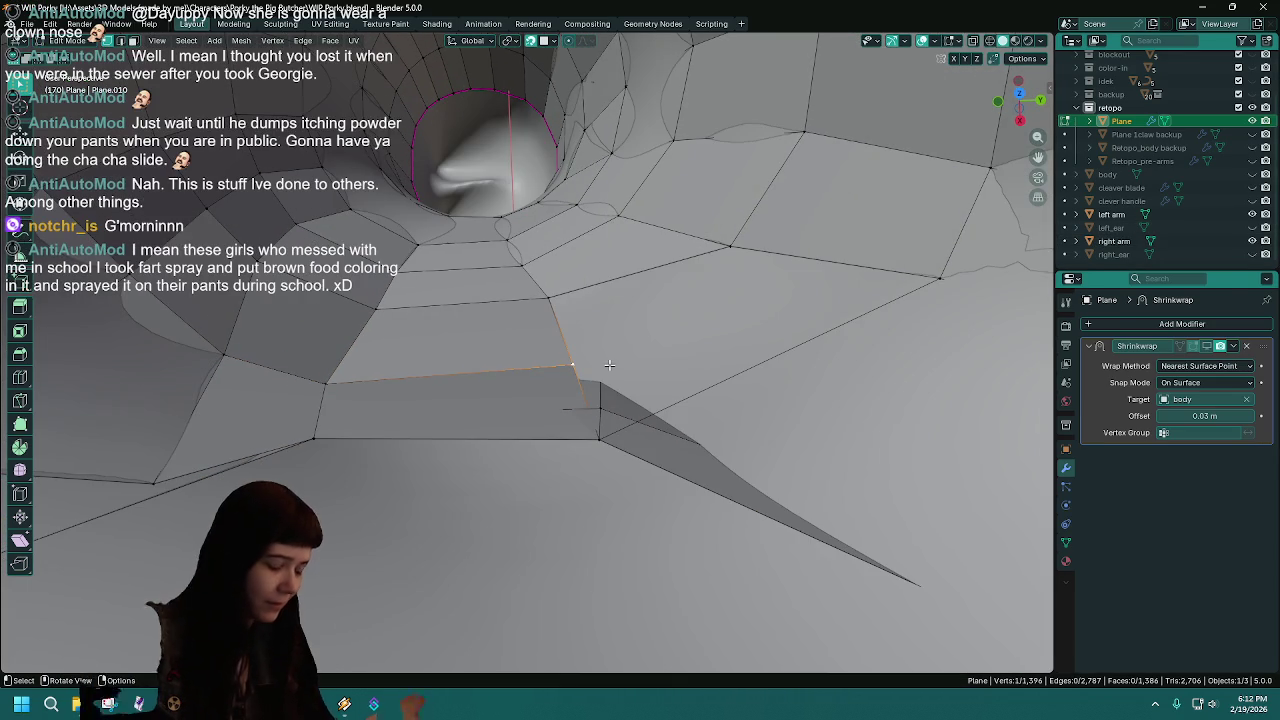
- Grab the corner vertex twice to sit it against the right arm surface
{"action": "key", "text": "g"}
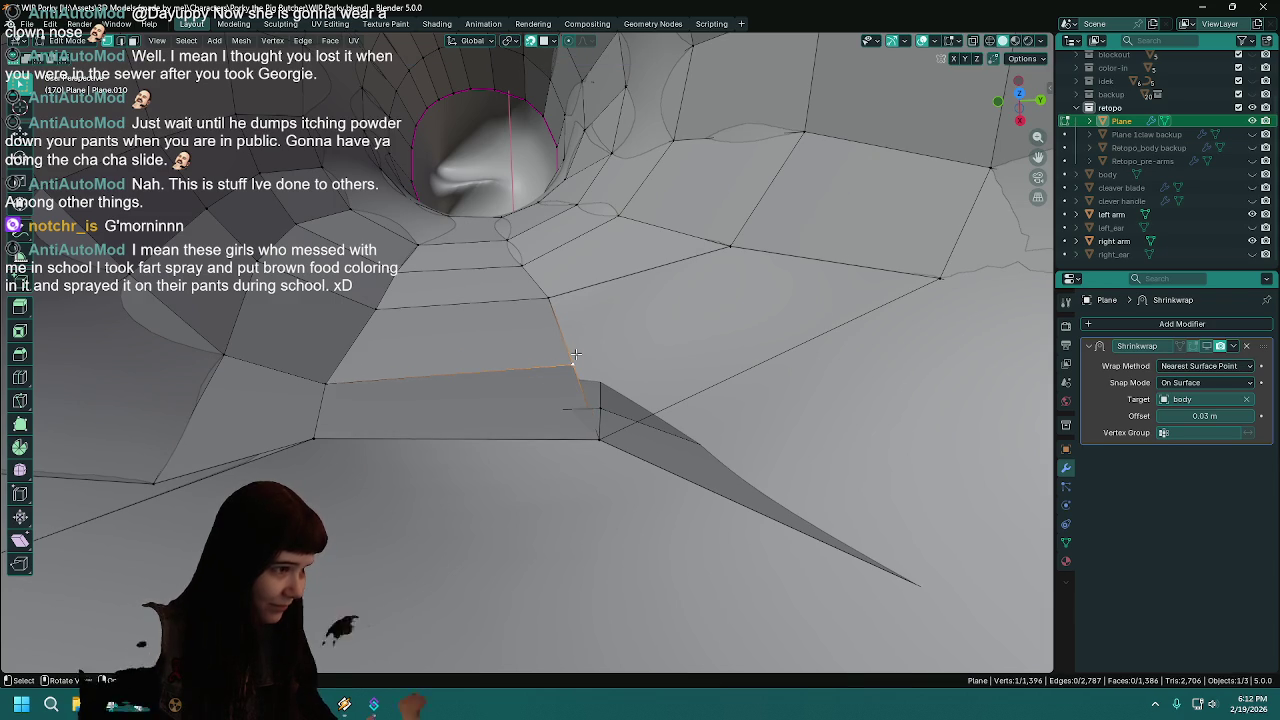
{"action": "left_click", "coordinate": [575, 353]}
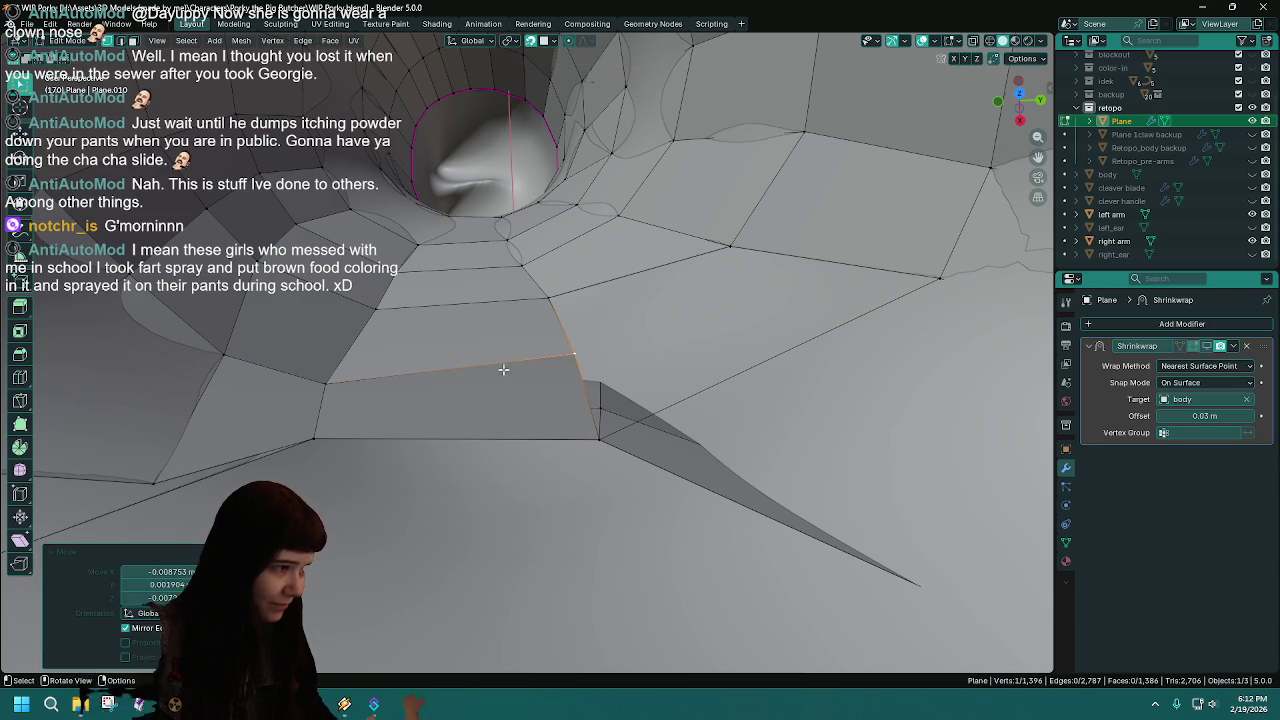
{"action": "key", "text": "g"}
{"action": "left_click", "coordinate": [377, 388]}
- Inspect the vertex placement along the seam and save WIP Porky.blend
{"action": "mouse_move", "coordinate": [434, 410]}
{"action": "middle_mouse_down"}
{"action": "mouse_move", "coordinate": [467, 415]}
{"action": "mouse_move", "coordinate": [268, 339]}
{"action": "middle_mouse_up"}
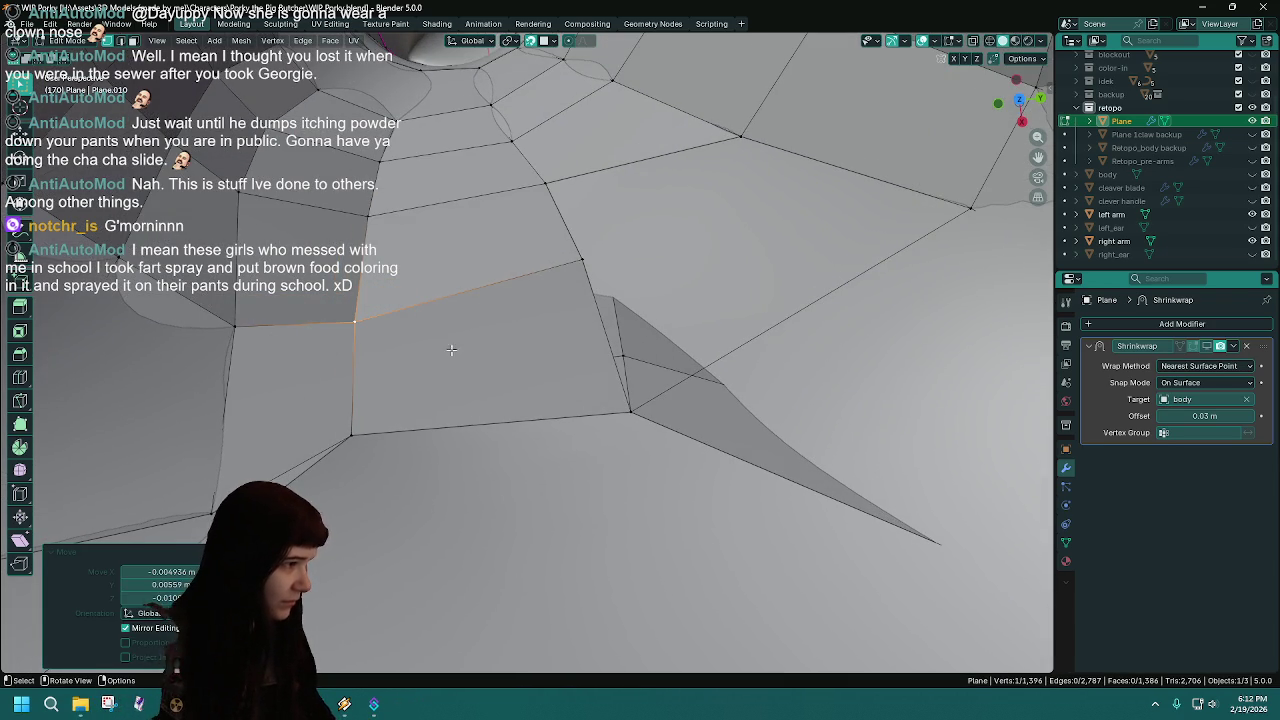
{"action": "middle_click_drag", "start_coordinate": [405, 349], "coordinate": [545, 292]}
{"action": "scroll", "coordinate": [542, 294], "scroll_direction": "up", "scroll_amount": 4}
{"action": "scroll", "coordinate": [518, 287], "scroll_direction": "down", "scroll_amount": 2}
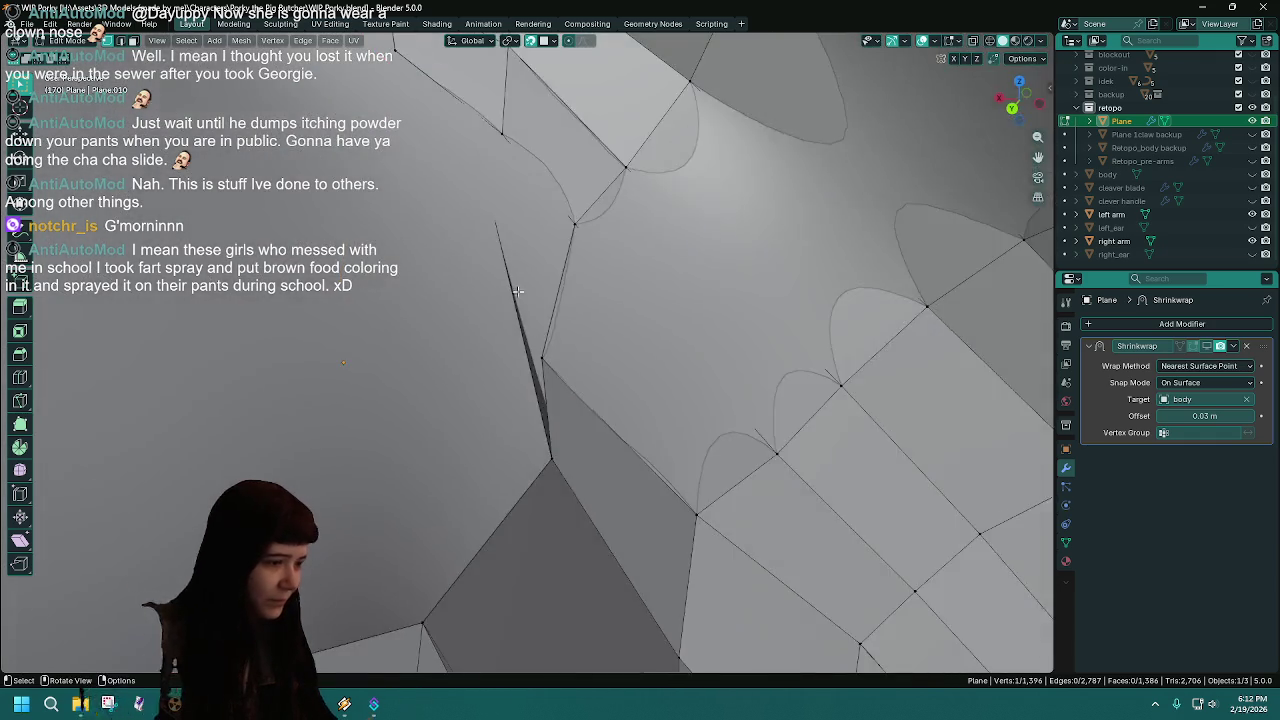
{"action": "scroll", "coordinate": [518, 287], "scroll_direction": "down", "scroll_amount": 3}
{"action": "mouse_move", "coordinate": [518, 287]}
{"action": "middle_mouse_down"}
{"action": "mouse_move", "coordinate": [585, 489]}
{"action": "mouse_move", "coordinate": [700, 623]}
{"action": "mouse_move", "coordinate": [620, 366]}
{"action": "mouse_move", "coordinate": [643, 478]}
{"action": "mouse_move", "coordinate": [635, 543]}
{"action": "middle_mouse_up"}
{"action": "scroll", "coordinate": [700, 623], "scroll_direction": "up", "scroll_amount": 4}
{"action": "key", "text": "ctrl+s"}
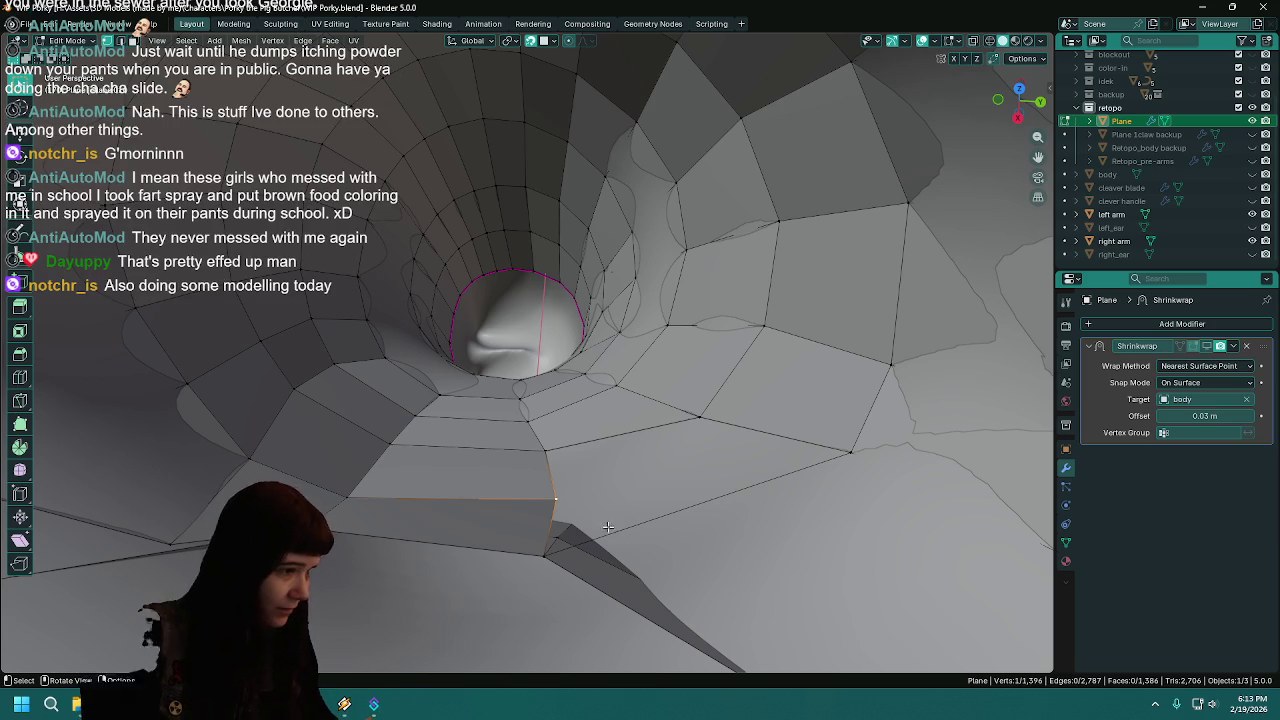
- Hide the right arm object while viewing from inside the arm tube
{"action": "key", "text": "ctrl+s"}
{"action": "middle_click_drag", "start_coordinate": [635, 543], "coordinate": [638, 456]}
{"action": "scroll", "coordinate": [638, 456], "scroll_direction": "down", "scroll_amount": 3}
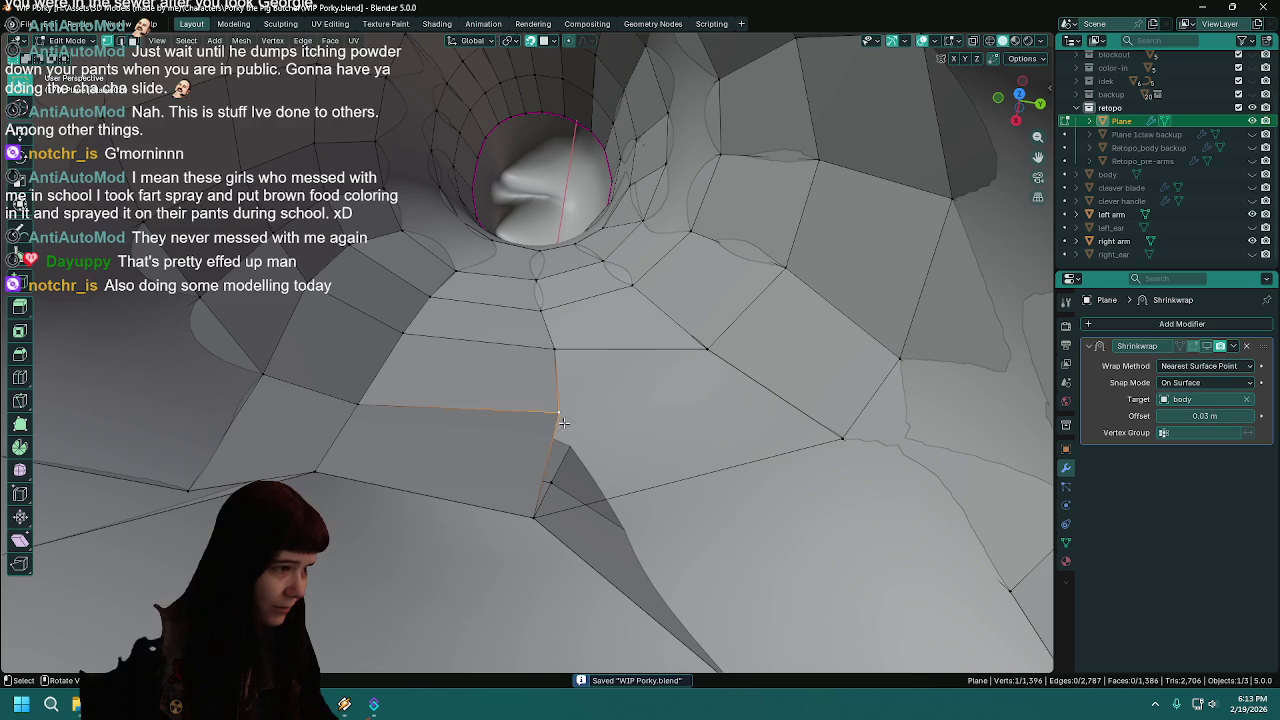
{"action": "scroll", "coordinate": [602, 434], "scroll_direction": "up", "scroll_amount": 3}
{"action": "scroll", "coordinate": [763, 440], "scroll_direction": "up", "scroll_amount": 3}
{"action": "scroll", "coordinate": [755, 436], "scroll_direction": "down", "scroll_amount": 3}
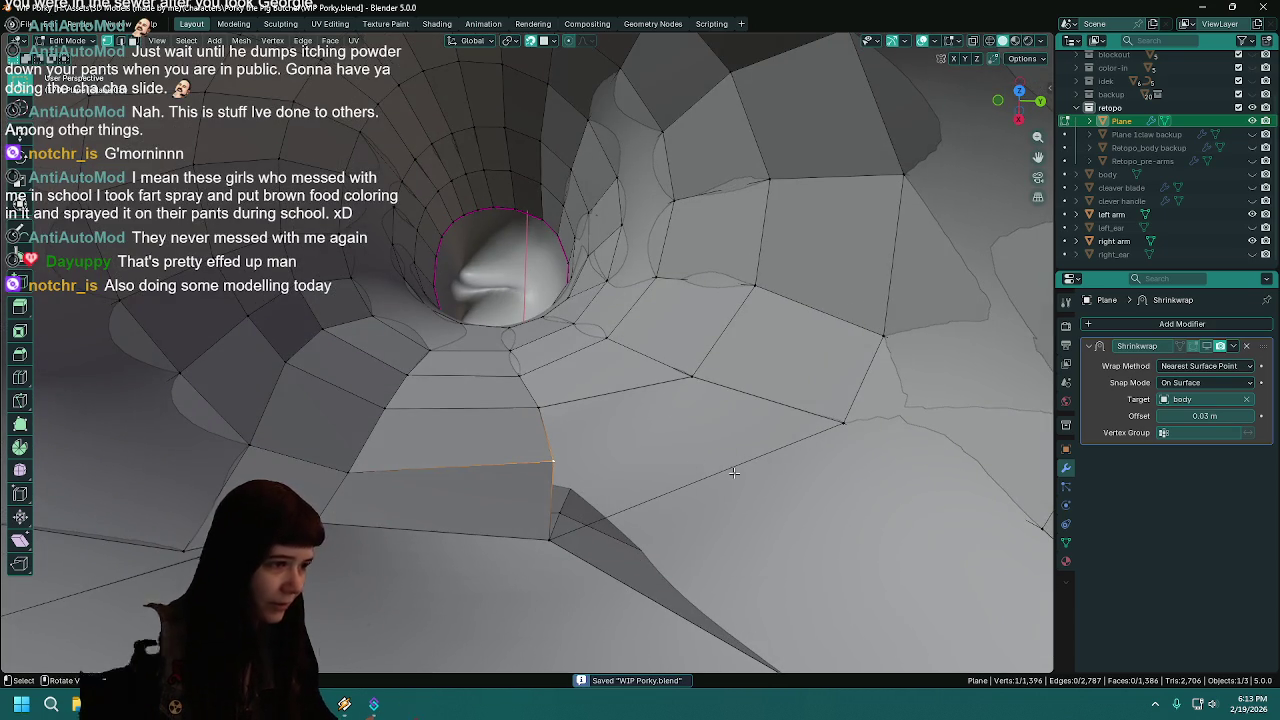
{"action": "scroll", "coordinate": [734, 472], "scroll_direction": "down", "scroll_amount": 3}
{"action": "scroll", "coordinate": [707, 465], "scroll_direction": "up", "scroll_amount": 3}
{"action": "scroll", "coordinate": [707, 465], "scroll_direction": "down", "scroll_amount": 3}
{"action": "left_click", "coordinate": [1252, 241]}
{"action": "scroll", "coordinate": [710, 409], "scroll_direction": "up", "scroll_amount": 3}
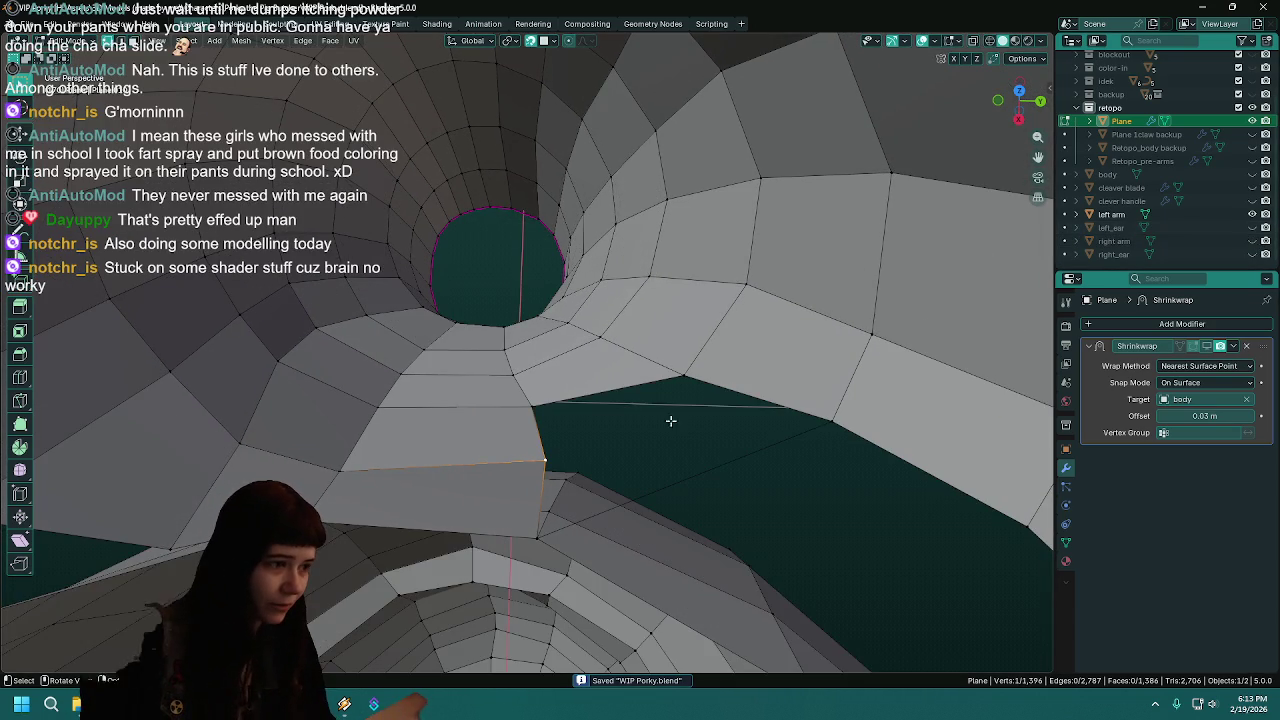
{"action": "scroll", "coordinate": [661, 435], "scroll_direction": "down", "scroll_amount": 3}
{"action": "scroll", "coordinate": [787, 427], "scroll_direction": "up", "scroll_amount": 3}
{"action": "scroll", "coordinate": [787, 427], "scroll_direction": "down", "scroll_amount": 3}
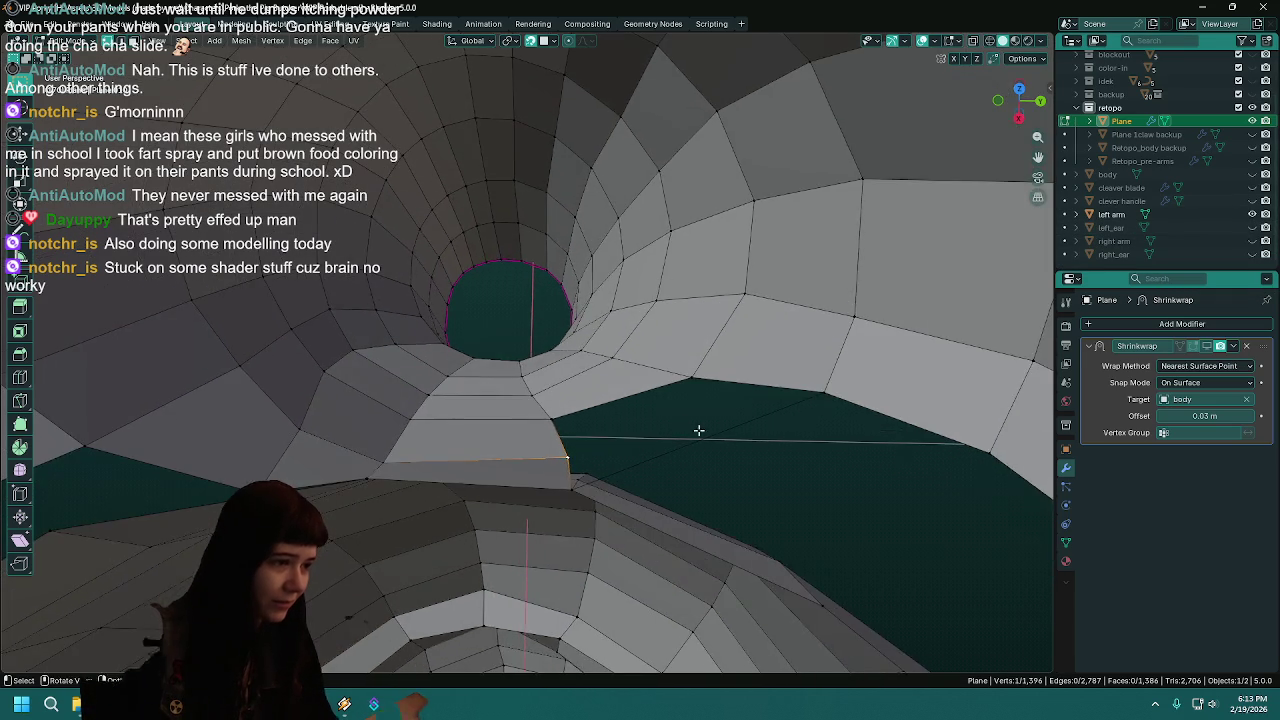
{"action": "scroll", "coordinate": [689, 426], "scroll_direction": "up", "scroll_amount": 3}
{"action": "scroll", "coordinate": [696, 455], "scroll_direction": "down", "scroll_amount": 3}
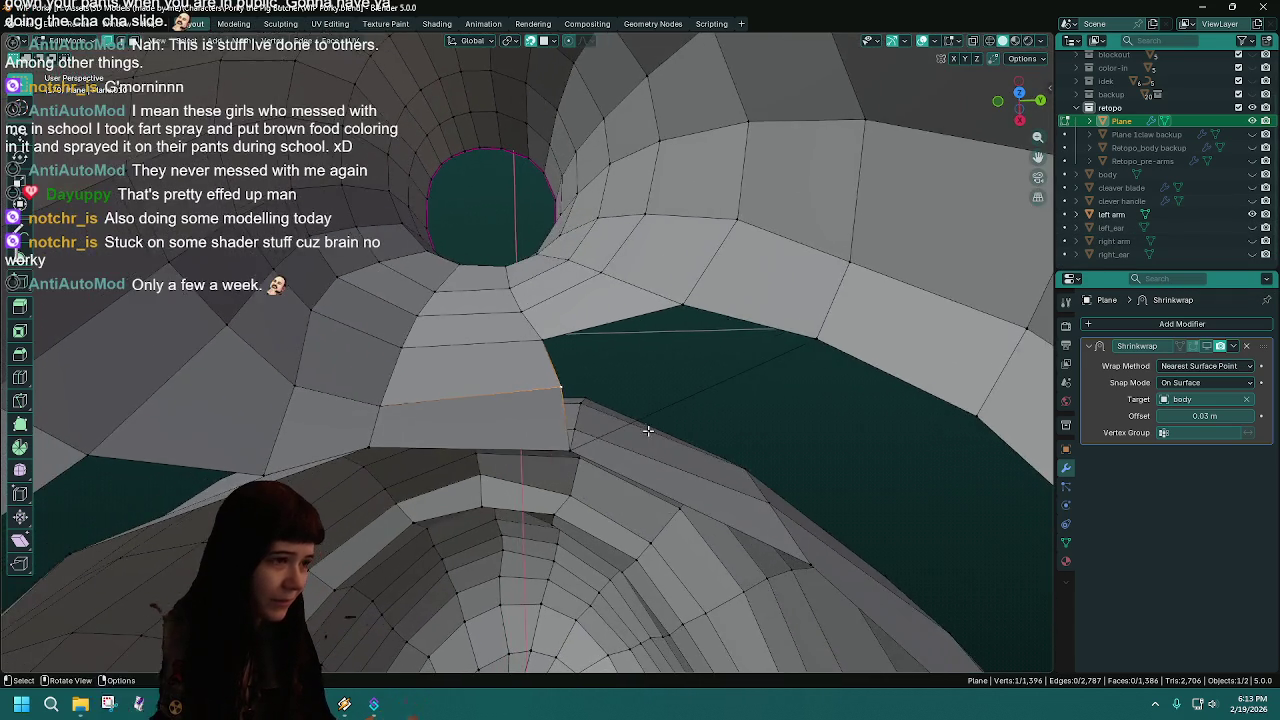
{"action": "scroll", "coordinate": [637, 420], "scroll_direction": "up", "scroll_amount": 5}
{"action": "scroll", "coordinate": [637, 420], "scroll_direction": "down", "scroll_amount": 3}
- Look straight down the arm tube to check the seam and save the file
{"action": "mouse_move", "coordinate": [637, 420]}
{"action": "middle_mouse_down"}
{"action": "mouse_move", "coordinate": [551, 412]}
{"action": "mouse_move", "coordinate": [682, 357]}
{"action": "mouse_move", "coordinate": [683, 402]}
{"action": "mouse_move", "coordinate": [610, 407]}
{"action": "mouse_move", "coordinate": [430, 482]}
{"action": "middle_mouse_up"}
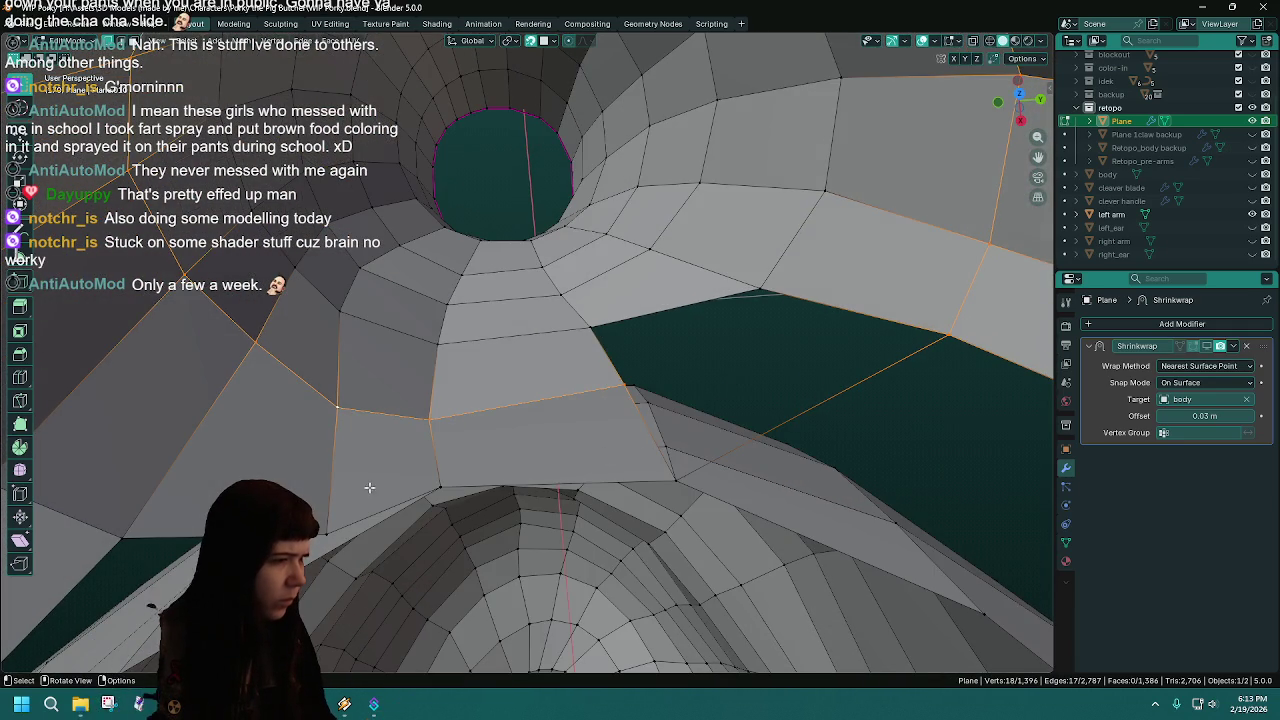
{"action": "mouse_move", "coordinate": [344, 515]}
{"action": "middle_mouse_down"}
{"action": "mouse_move", "coordinate": [546, 450]}
{"action": "mouse_move", "coordinate": [554, 385]}
{"action": "mouse_move", "coordinate": [671, 480]}
{"action": "mouse_move", "coordinate": [693, 473]}
{"action": "middle_mouse_up"}
{"action": "key", "text": "ctrl+s"}
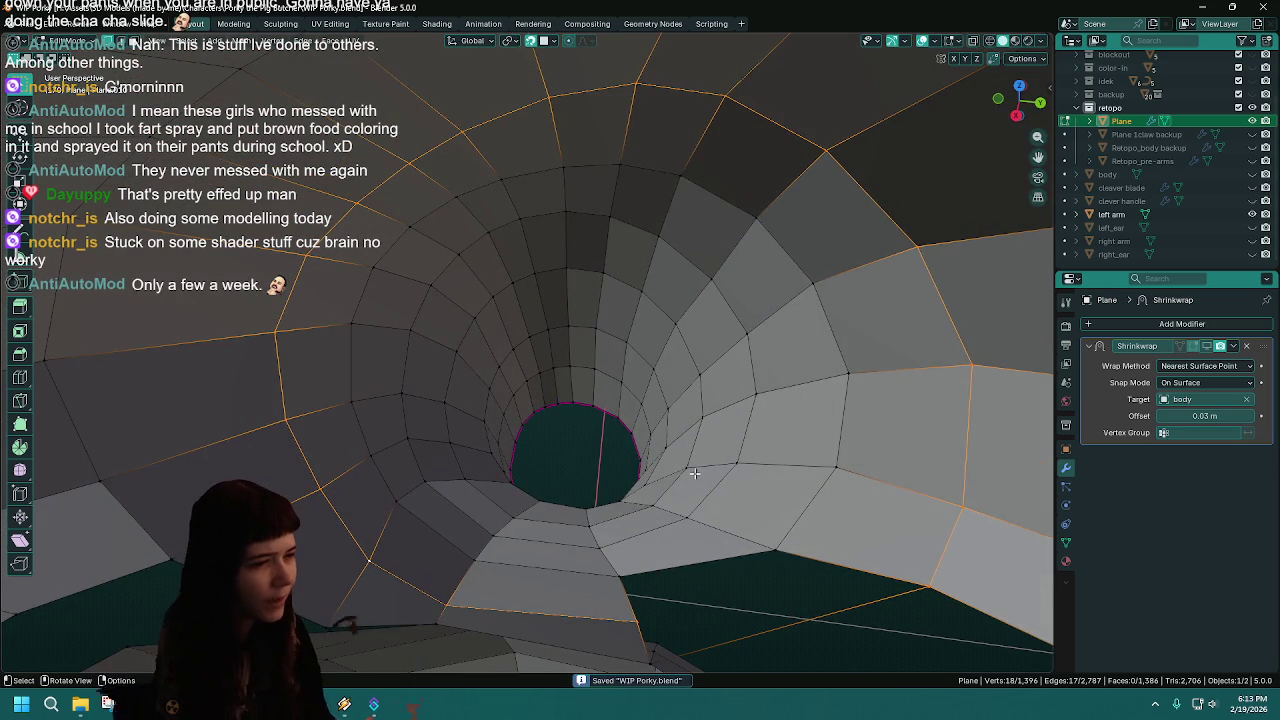
{"action": "middle_click_drag", "start_coordinate": [674, 646], "coordinate": [666, 631]}
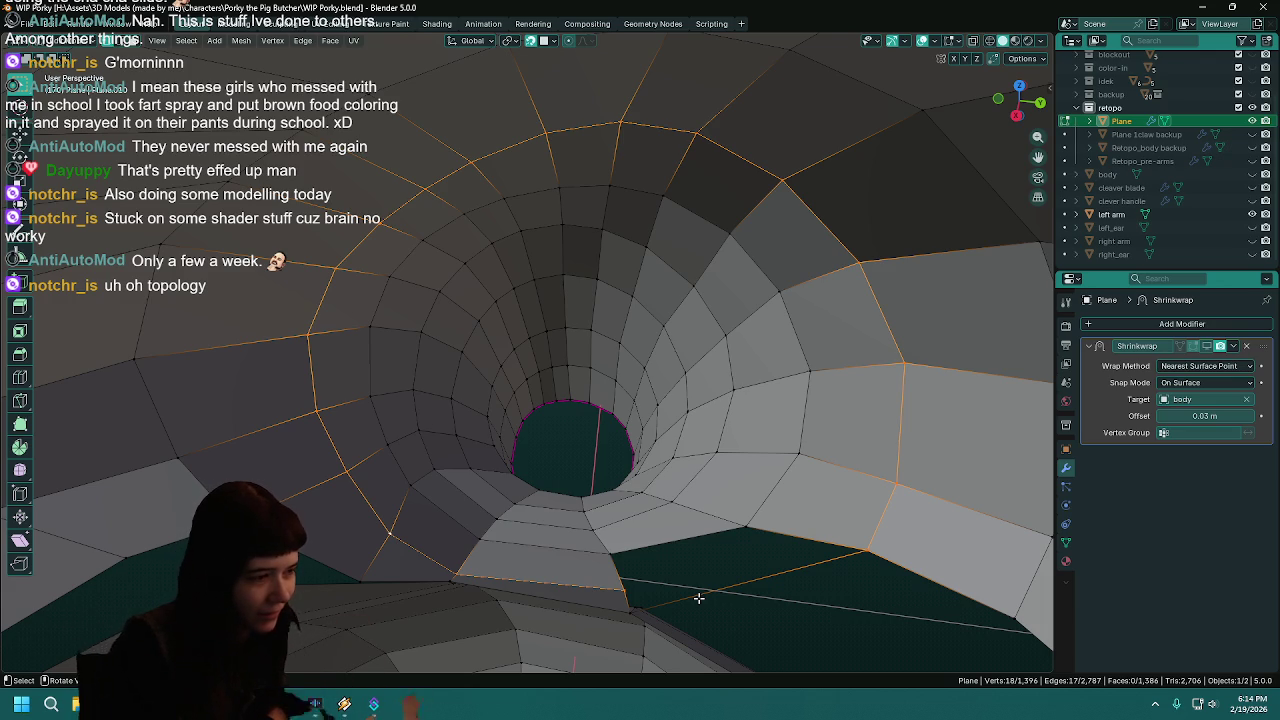
{"action": "mouse_move", "coordinate": [698, 598]}
{"action": "middle_mouse_down"}
{"action": "mouse_move", "coordinate": [737, 449]}
{"action": "mouse_move", "coordinate": [727, 548]}
{"action": "mouse_move", "coordinate": [697, 560]}
{"action": "middle_mouse_up"}
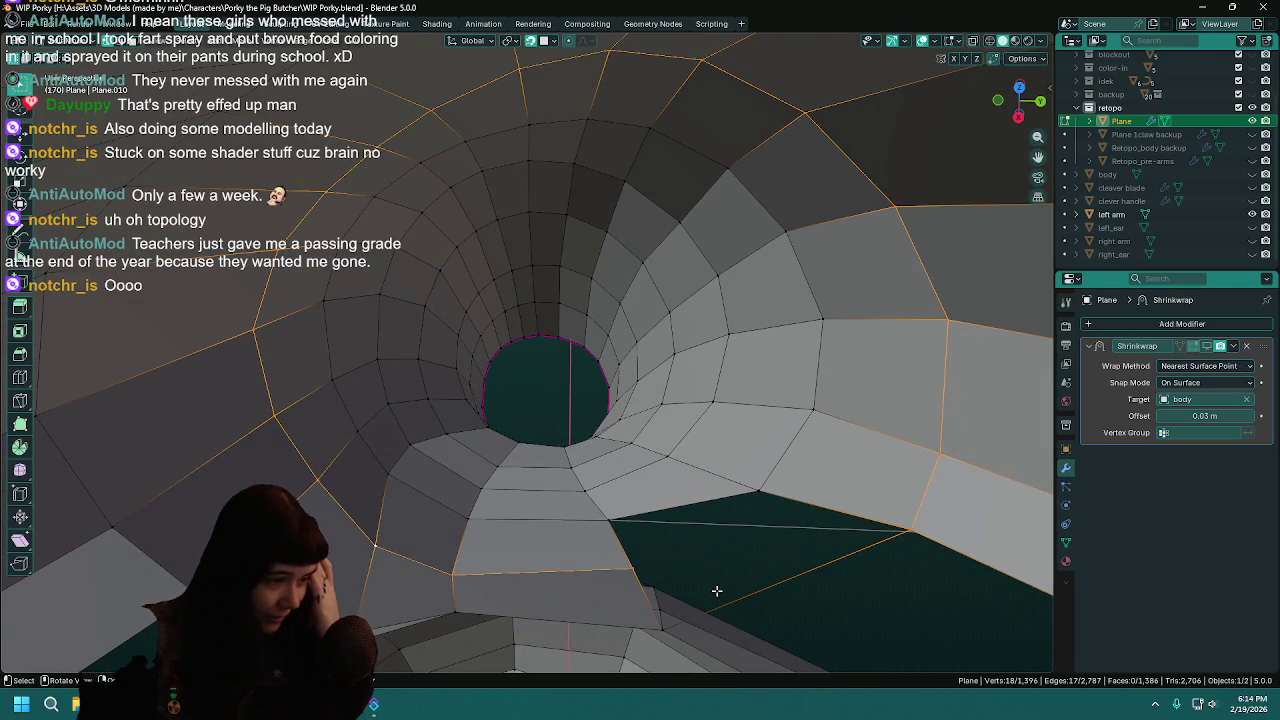
{"action": "left_click", "coordinate": [456, 572]}
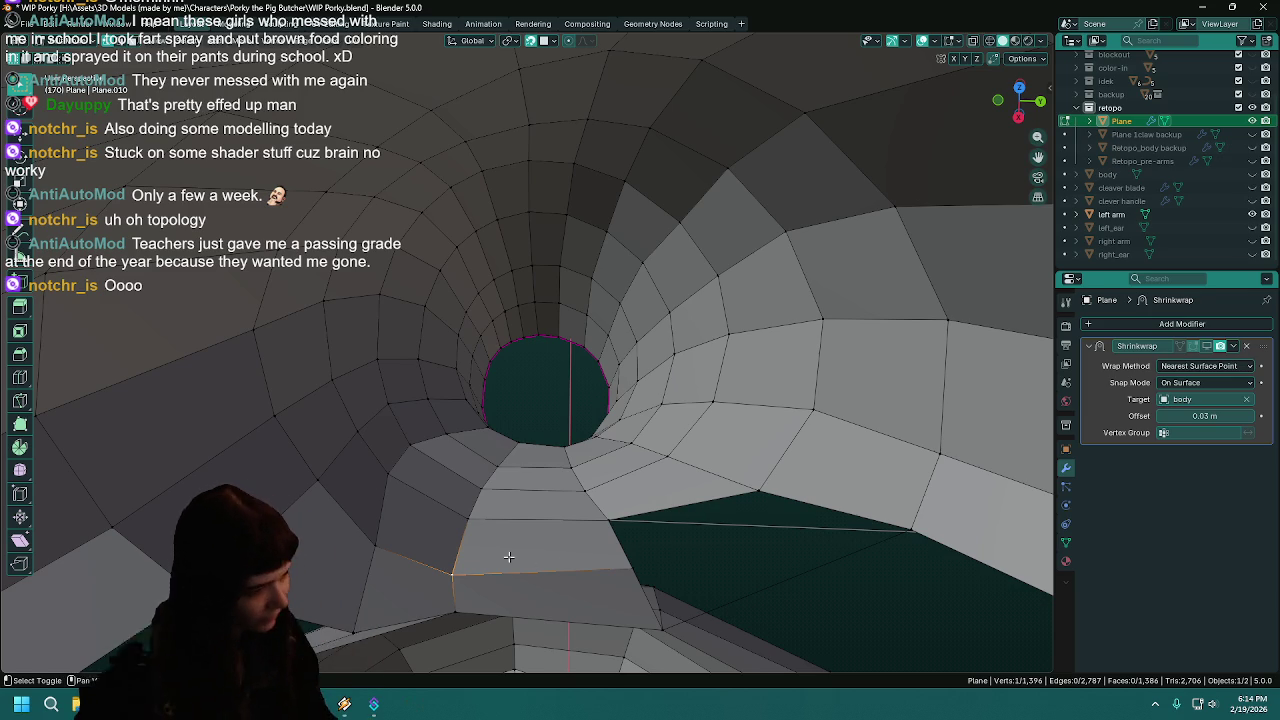
{"action": "left_click", "coordinate": [451, 609], "text": "shift"}
{"action": "key", "text": "m"}
{"action": "left_click", "coordinate": [455, 608]}
{"action": "mouse_move", "coordinate": [540, 572]}
{"action": "middle_mouse_down"}
{"action": "mouse_move", "coordinate": [556, 560]}
{"action": "mouse_move", "coordinate": [523, 569]}
{"action": "mouse_move", "coordinate": [423, 523]}
{"action": "mouse_move", "coordinate": [766, 620]}
{"action": "middle_mouse_up"}
{"action": "key", "text": "ctrl+z"}
{"action": "key", "text": "ctrl+s"}
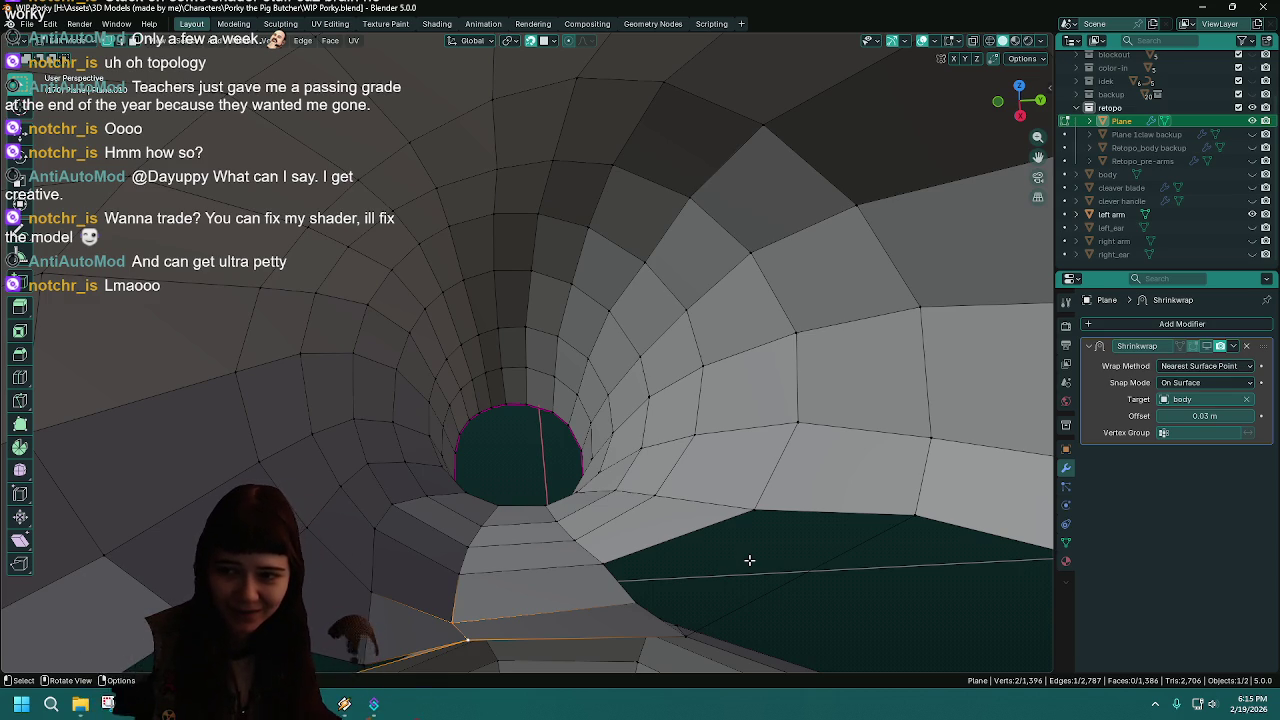
{"action": "middle_click_drag", "start_coordinate": [731, 543], "coordinate": [746, 537]}
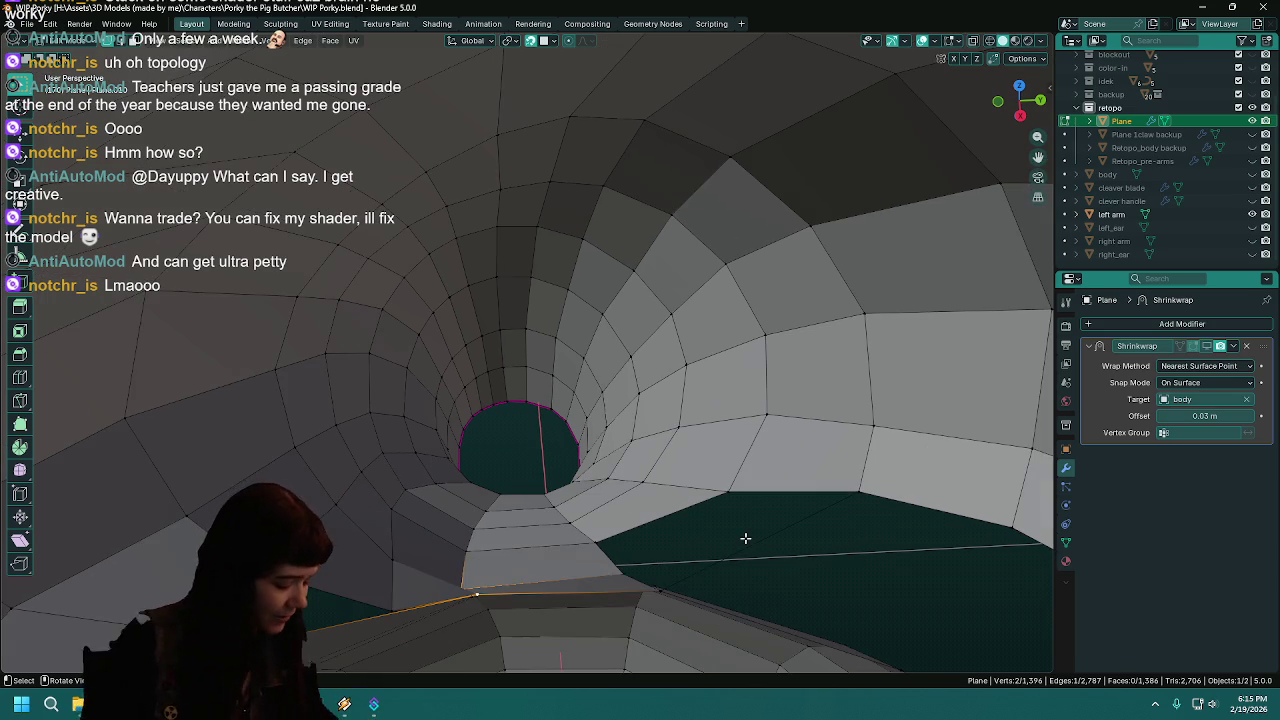
{"action": "key", "text": "ctrl+s"}
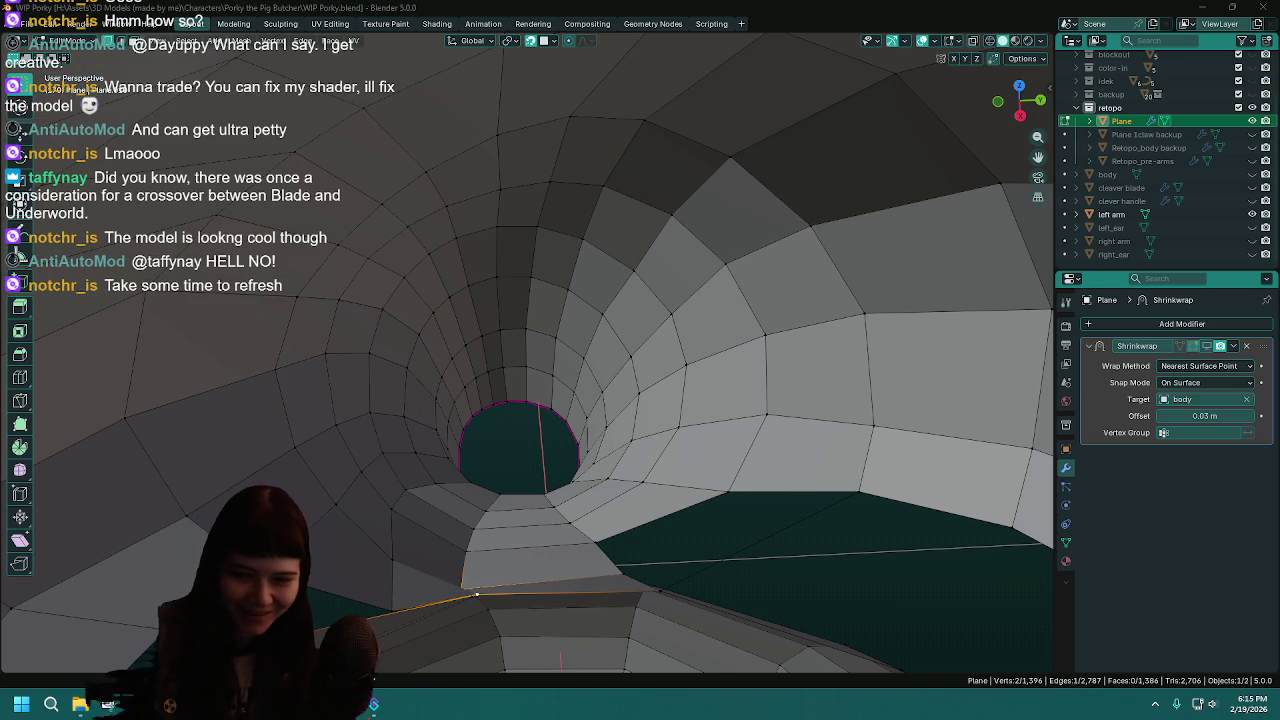
{"action": "scroll", "coordinate": [514, 443], "scroll_direction": "down", "scroll_amount": 5}
{"action": "mouse_move", "coordinate": [514, 443]}
{"action": "middle_mouse_down"}
{"action": "mouse_move", "coordinate": [605, 254]}
{"action": "mouse_move", "coordinate": [634, 348]}
{"action": "middle_mouse_up"}
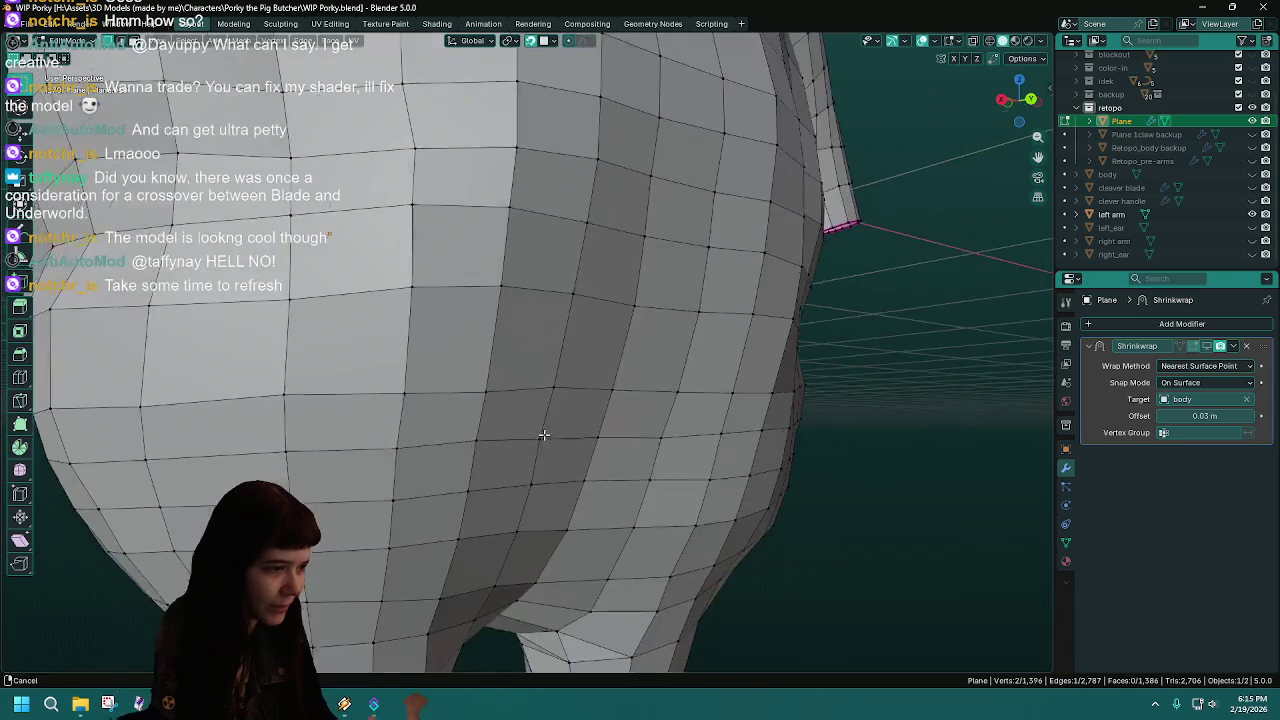
{"action": "scroll", "coordinate": [634, 348], "scroll_direction": "up", "scroll_amount": 2}
{"action": "scroll", "coordinate": [680, 370], "scroll_direction": "up", "scroll_amount": 1}
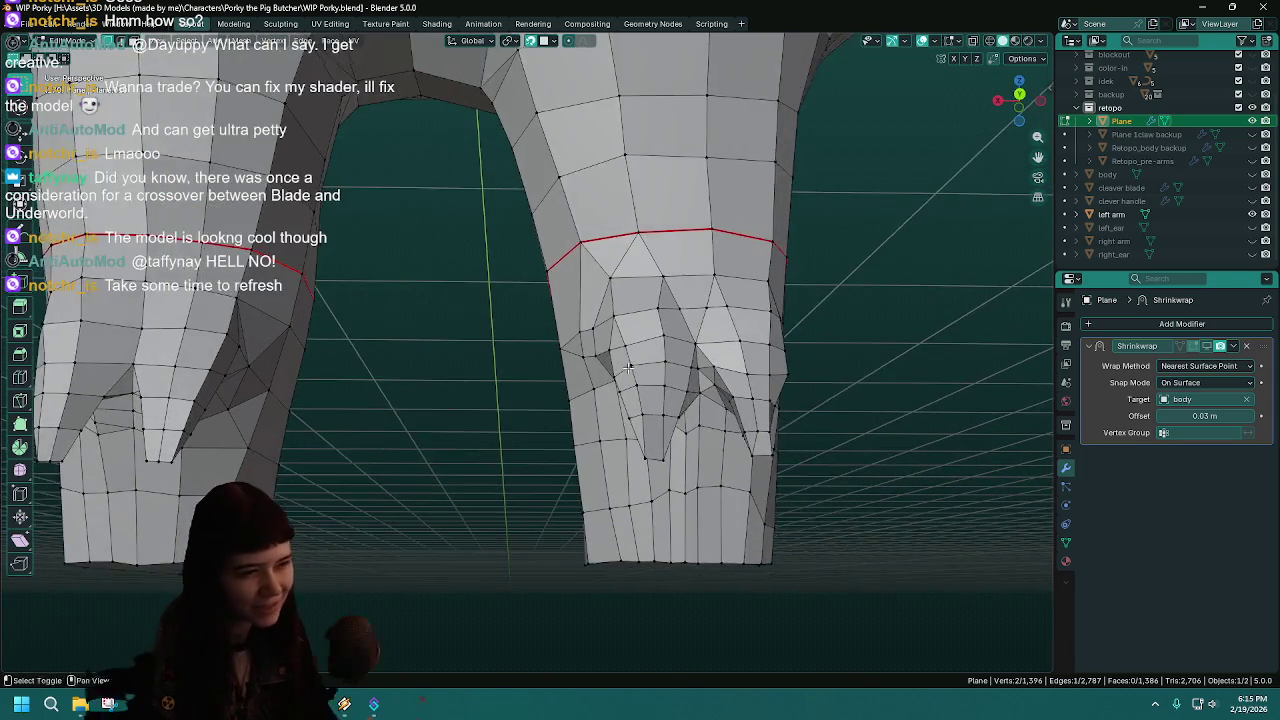
{"action": "scroll", "coordinate": [700, 381], "scroll_direction": "up", "scroll_amount": 1}
{"action": "middle_click_drag", "start_coordinate": [544, 396], "coordinate": [622, 405], "text": "shift"}
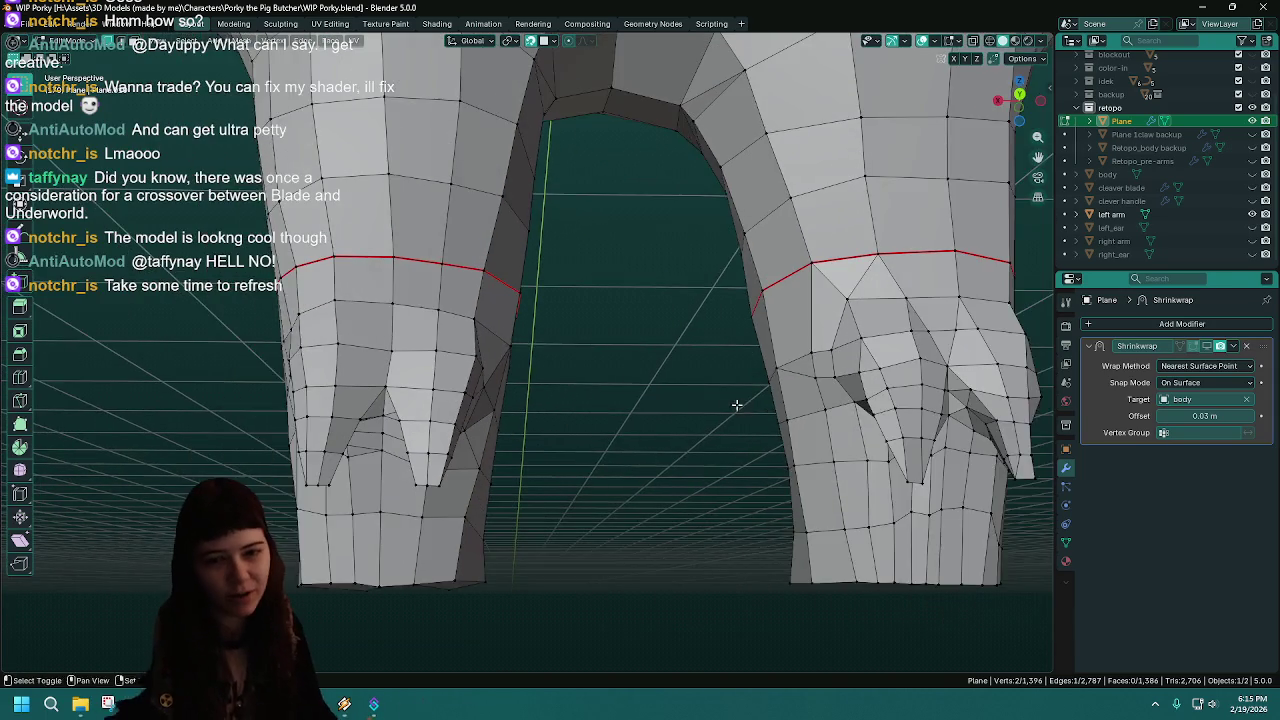
{"action": "scroll", "coordinate": [638, 421], "scroll_direction": "down", "scroll_amount": 2}
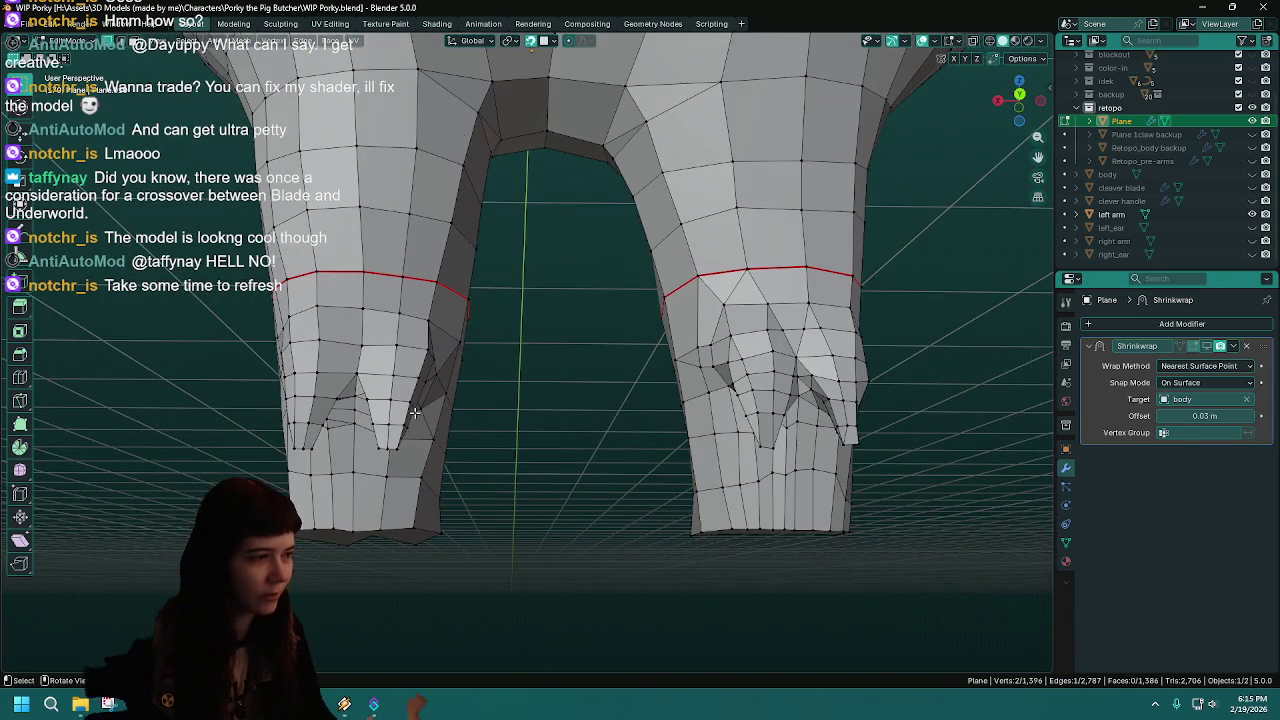
{"action": "middle_click_drag", "start_coordinate": [638, 421], "coordinate": [523, 378]}
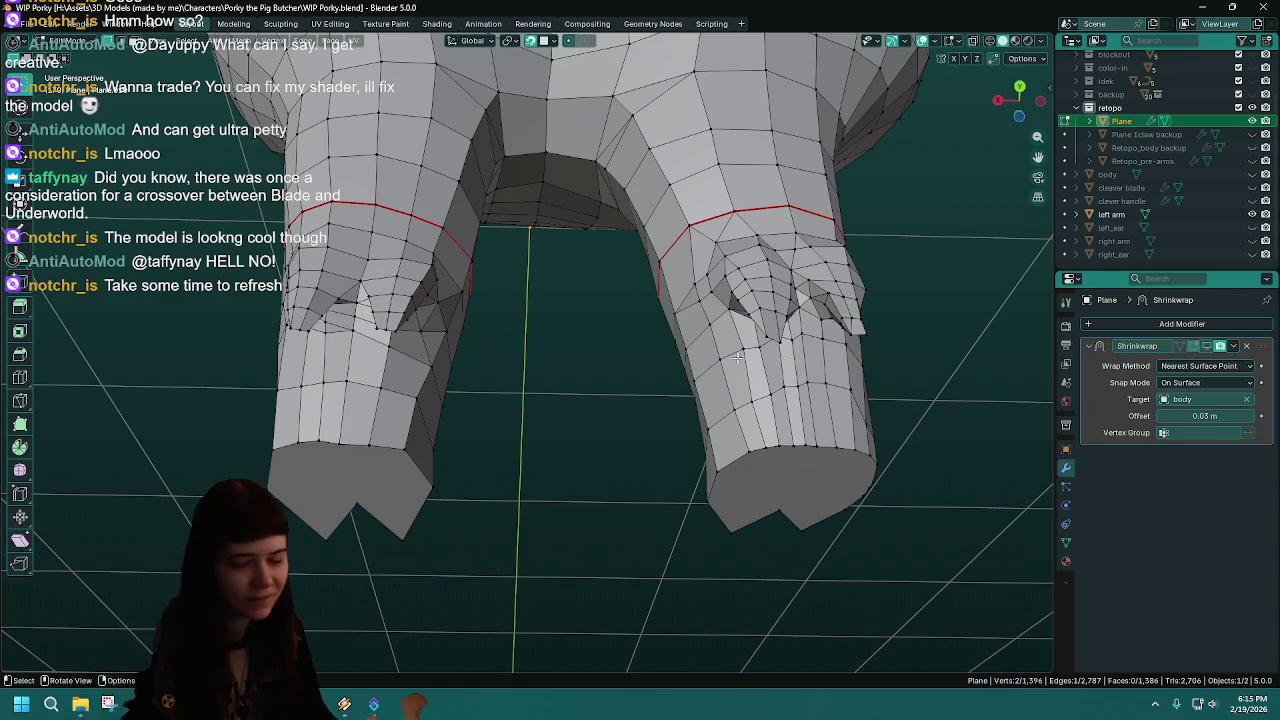
{"action": "middle_click_drag", "start_coordinate": [695, 347], "coordinate": [772, 375]}
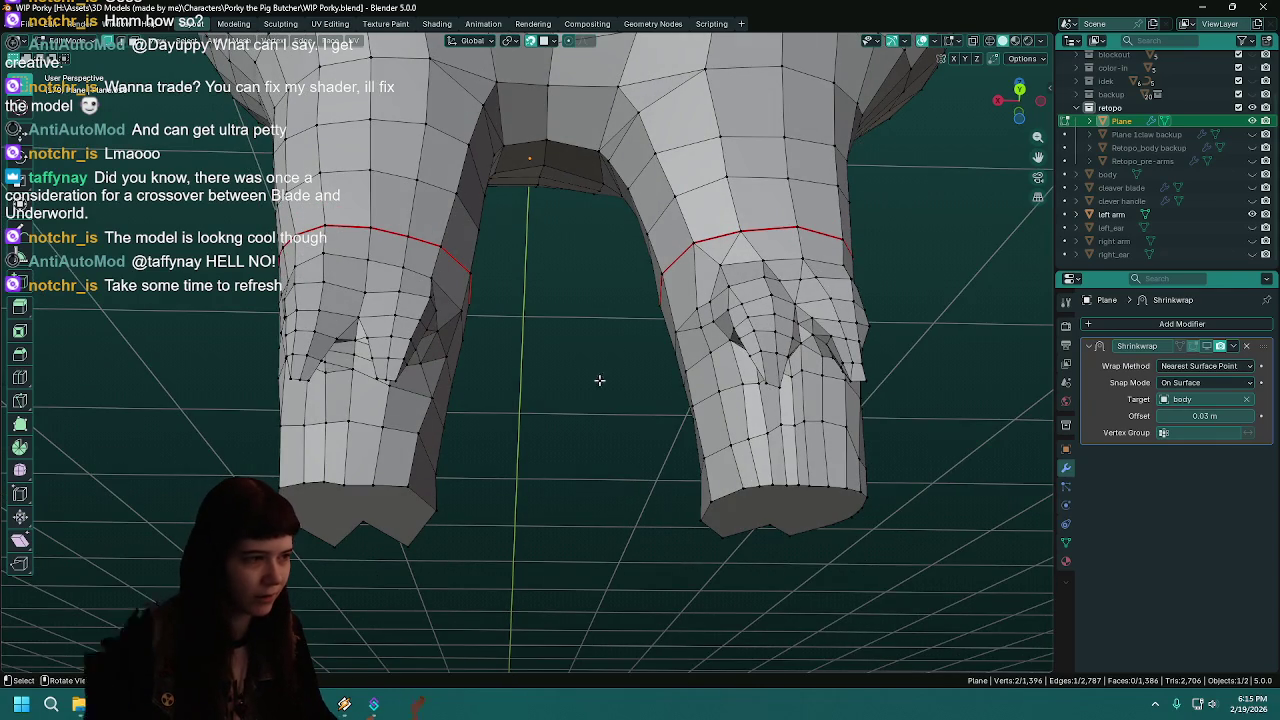
{"action": "mouse_move", "coordinate": [618, 352]}
{"action": "middle_mouse_down"}
{"action": "mouse_move", "coordinate": [586, 349]}
{"action": "mouse_move", "coordinate": [812, 390]}
{"action": "mouse_move", "coordinate": [614, 406]}
{"action": "mouse_move", "coordinate": [638, 435]}
{"action": "middle_mouse_up"}
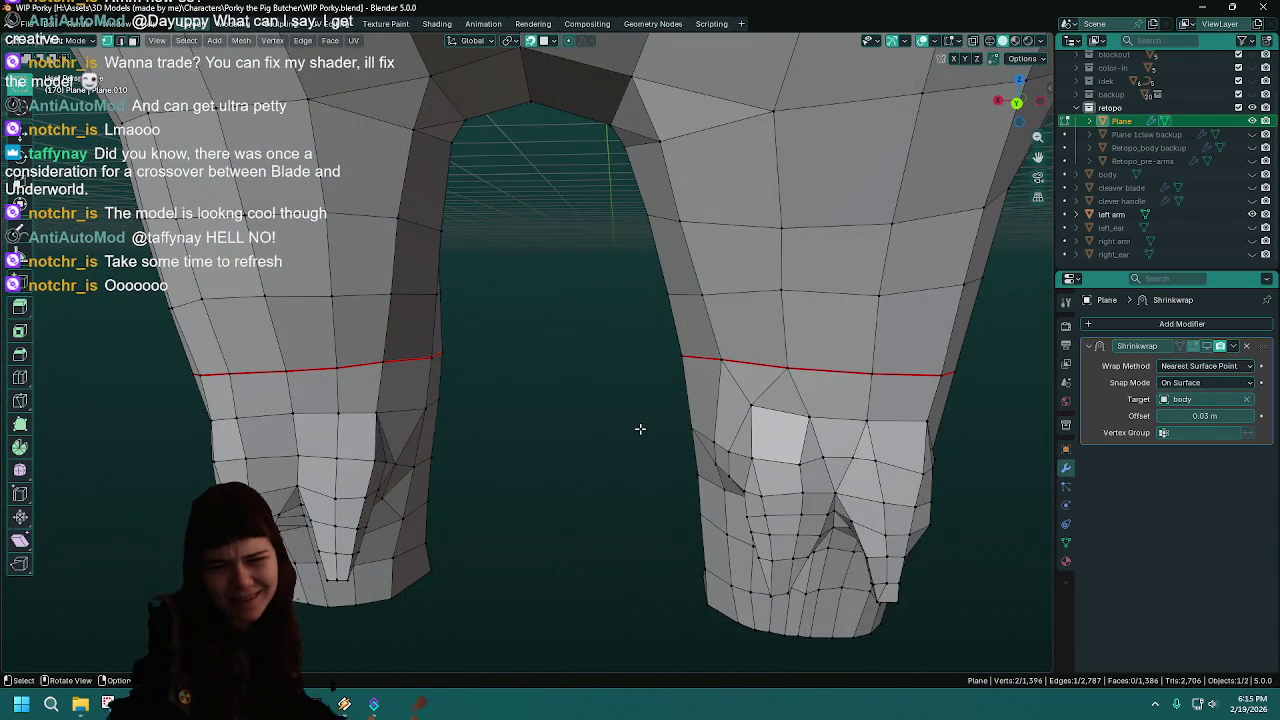
{"action": "scroll", "coordinate": [639, 425], "scroll_direction": "down", "scroll_amount": 2}
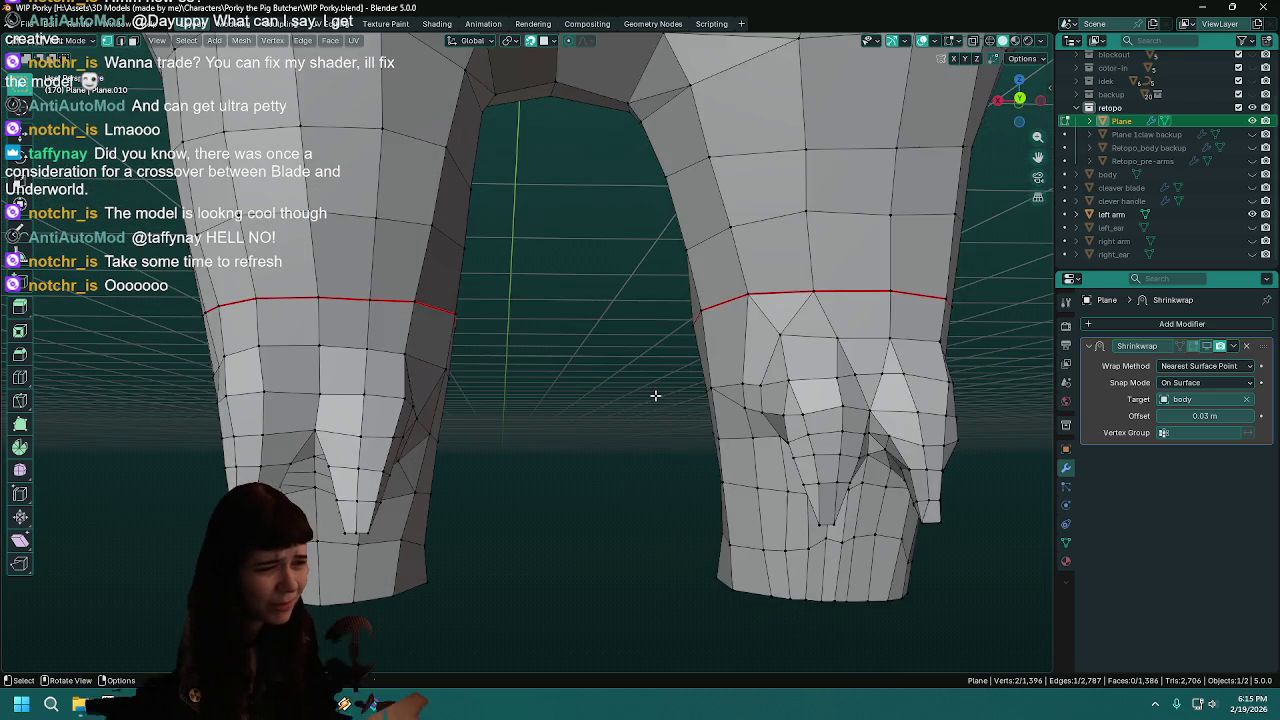
{"action": "scroll", "coordinate": [646, 409], "scroll_direction": "down", "scroll_amount": 1}
{"action": "mouse_move", "coordinate": [681, 231]}
{"action": "middle_mouse_down"}
{"action": "mouse_move", "coordinate": [646, 349]}
{"action": "mouse_move", "coordinate": [588, 449]}
{"action": "mouse_move", "coordinate": [579, 419]}
{"action": "mouse_move", "coordinate": [622, 384]}
{"action": "mouse_move", "coordinate": [647, 429]}
{"action": "middle_mouse_up"}
- Save WIP Porky.blend with the sealed arm tube
{"action": "key", "text": "ctrl+s"}
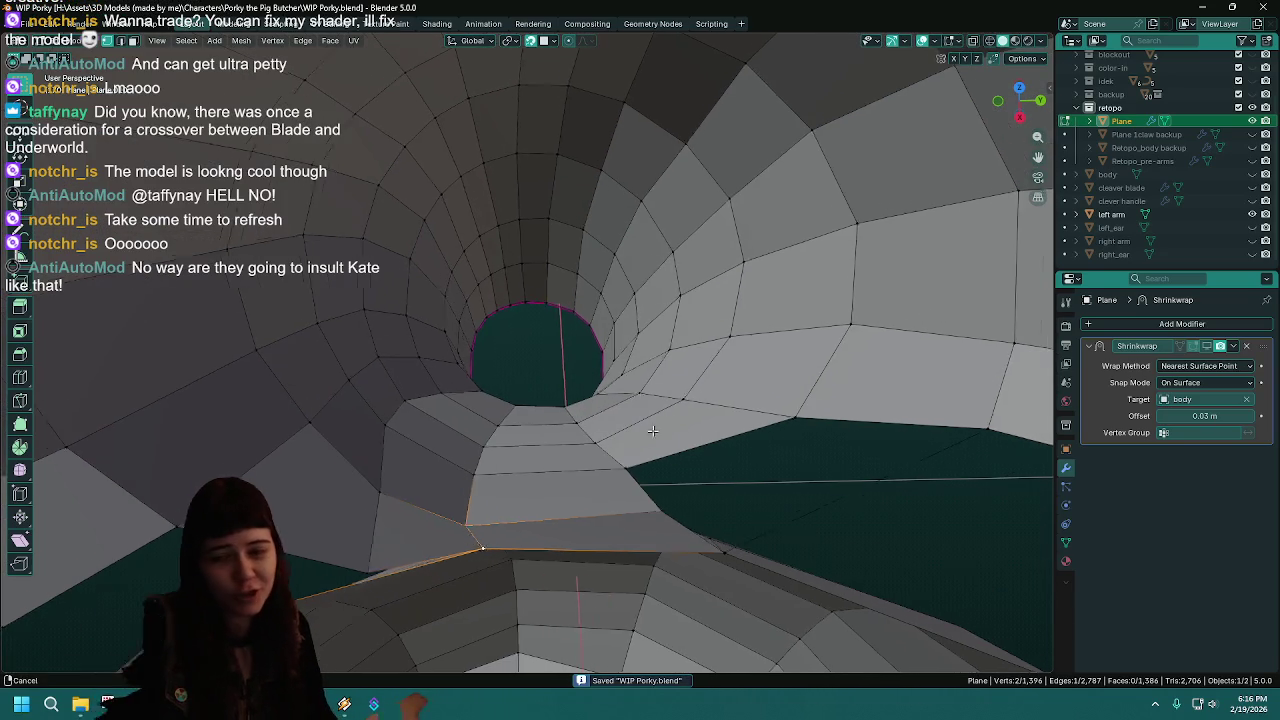